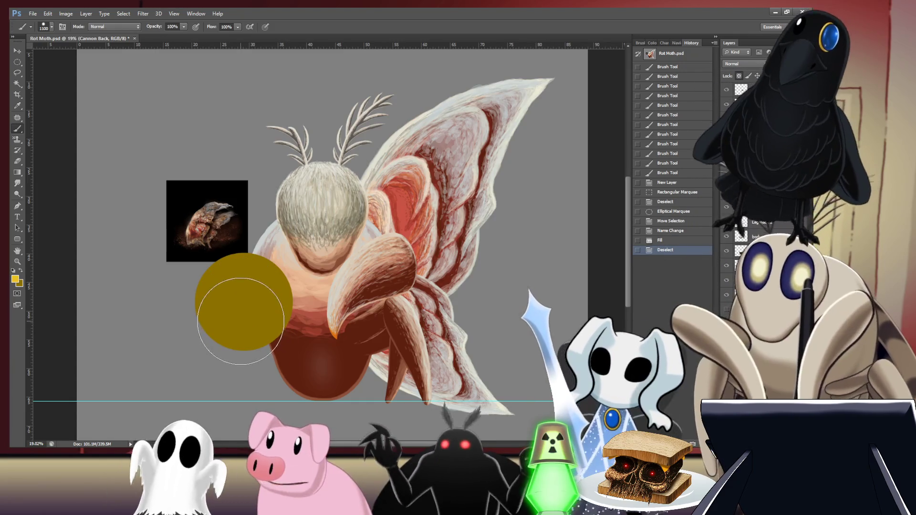
Step: Paint soft, lighter yellow strokes at 30% brush opacity over the olive circle's upper half
{"action": "key", "text": "3"}
{"action": "mouse_move", "coordinate": [268, 268]}
{"action": "left_mouse_down"}
{"action": "mouse_move", "coordinate": [241, 288]}
{"action": "mouse_move", "coordinate": [225, 281]}
{"action": "mouse_move", "coordinate": [276, 282]}
{"action": "mouse_move", "coordinate": [256, 303]}
{"action": "mouse_move", "coordinate": [215, 294]}
{"action": "mouse_move", "coordinate": [212, 279]}
{"action": "left_mouse_up"}
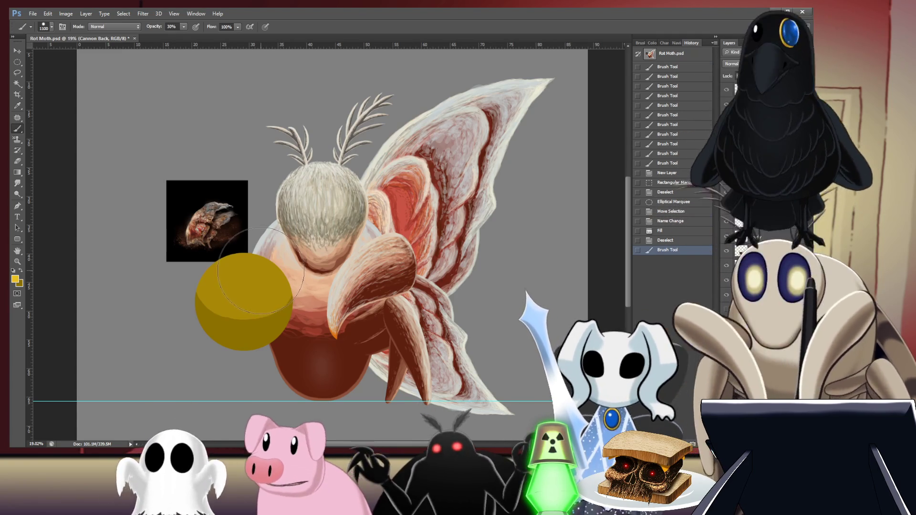
{"action": "key", "text": "ctrl+z"}
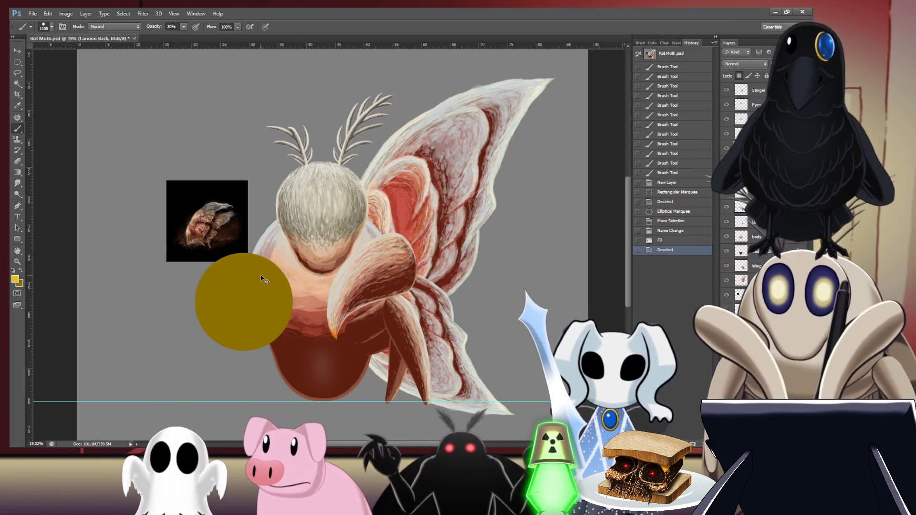
{"action": "left_click", "coordinate": [240, 270]}
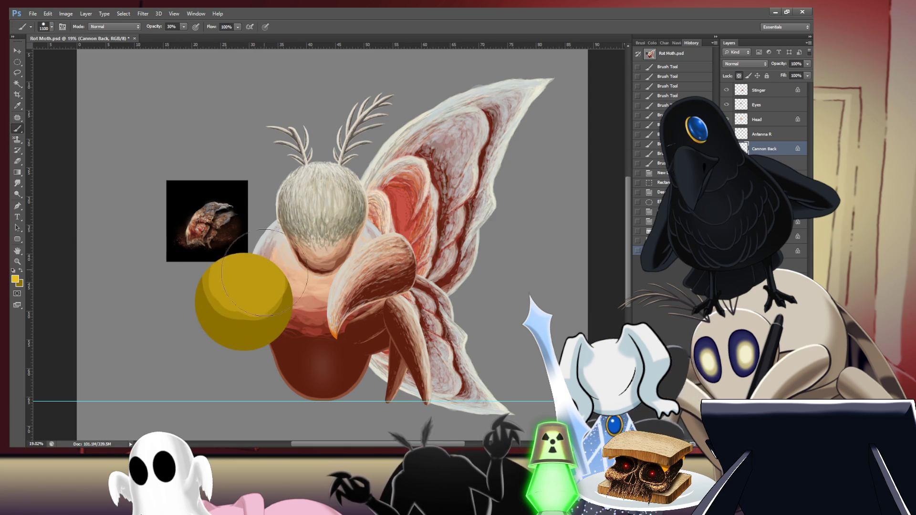
{"action": "mouse_move", "coordinate": [242, 264]}
{"action": "left_mouse_down"}
{"action": "mouse_move", "coordinate": [236, 271]}
{"action": "mouse_move", "coordinate": [260, 268]}
{"action": "mouse_move", "coordinate": [230, 250]}
{"action": "mouse_move", "coordinate": [238, 265]}
{"action": "mouse_move", "coordinate": [229, 264]}
{"action": "mouse_move", "coordinate": [245, 267]}
{"action": "left_mouse_up"}
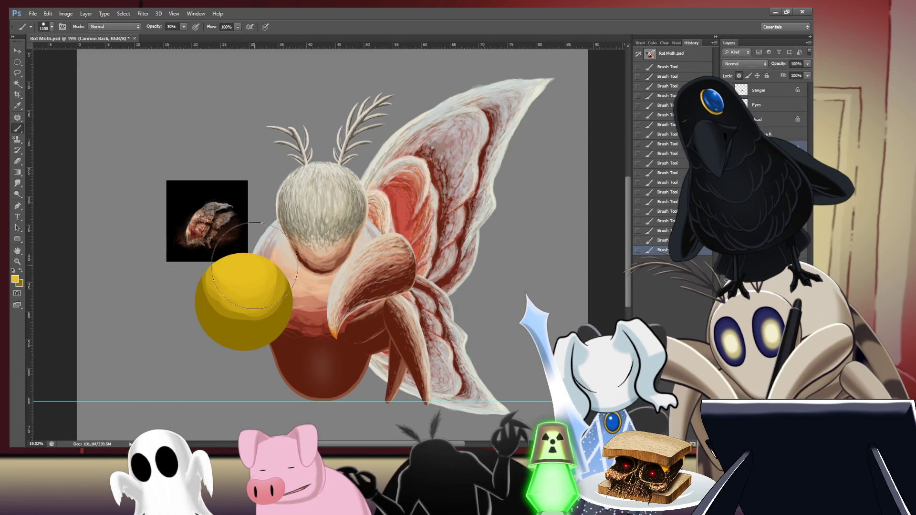
Step: Switch to the Smudge tool, enlarge its brush, and zoom in on the gold sphere
{"action": "key", "text": "r"}
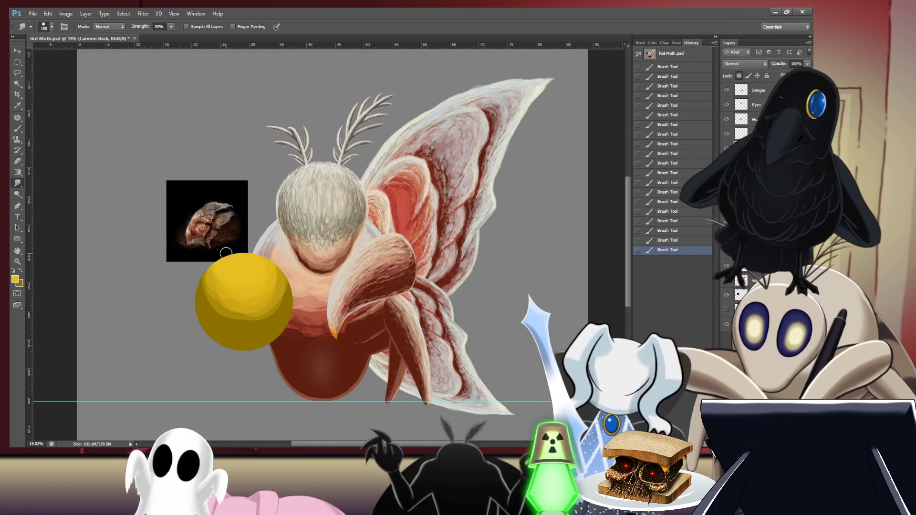
{"action": "key", "text": "bracketright"}
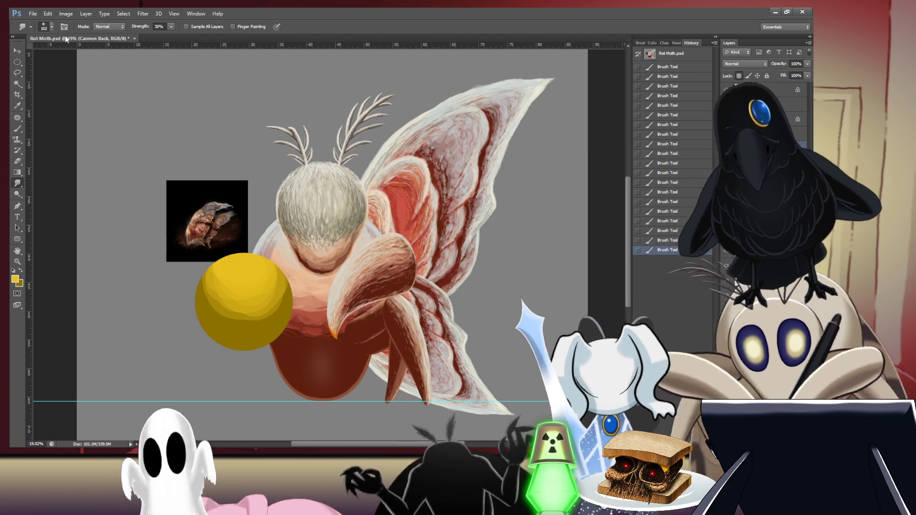
{"action": "key", "text": "bracketright"}
{"action": "key", "text": "bracketright"}
{"action": "key", "text": "bracketright"}
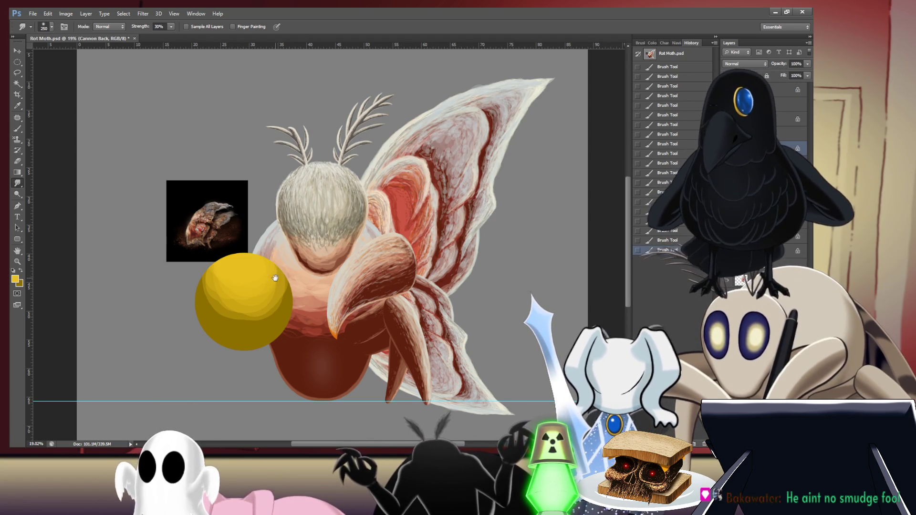
{"action": "scroll", "coordinate": [276, 274], "scroll_direction": "up", "scroll_amount": 3}
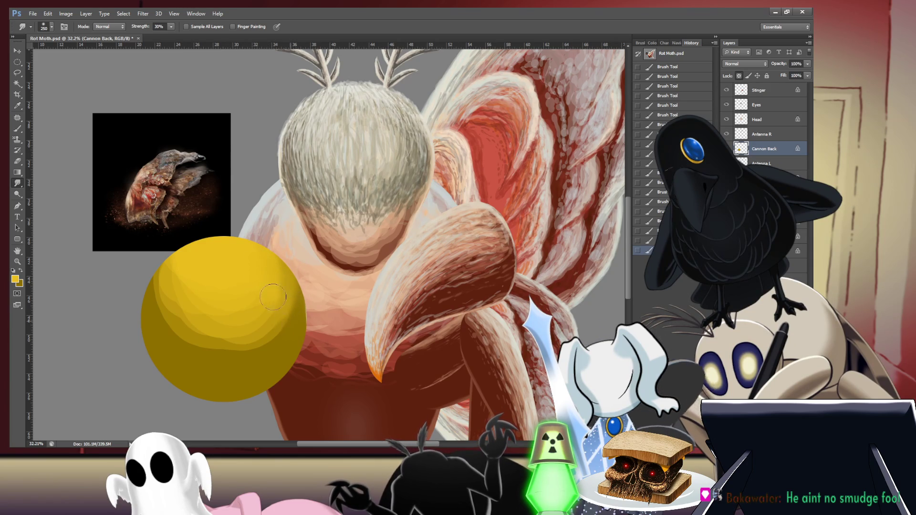
Step: Smudge the sphere's lower, left, upper-right and upper-left areas to blend its tone bands
{"action": "left_click_drag", "start_coordinate": [279, 332], "coordinate": [270, 303]}
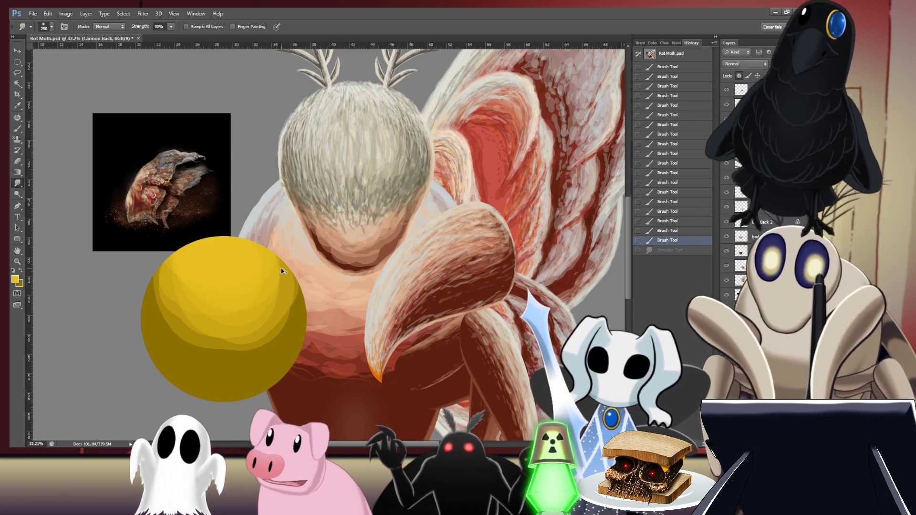
{"action": "key", "text": "ctrl+alt+z"}
{"action": "key", "text": "ctrl+alt+z"}
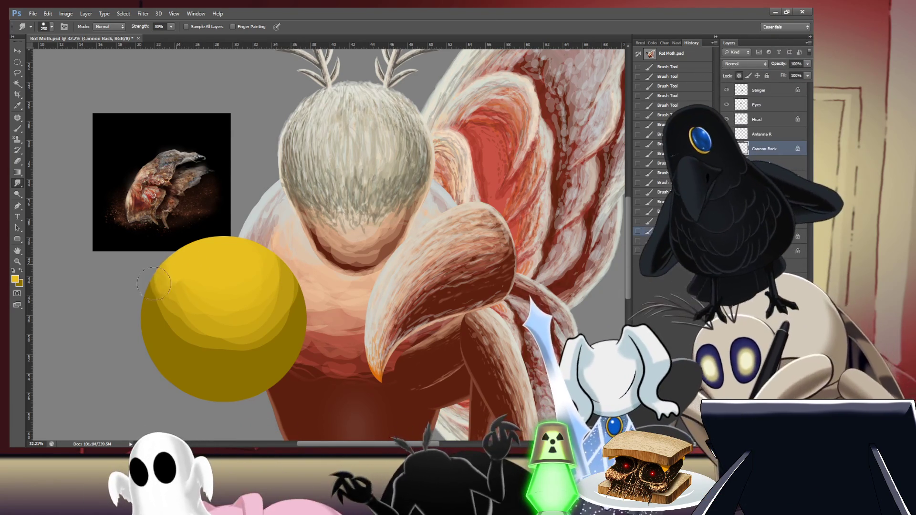
{"action": "left_click_drag", "start_coordinate": [169, 272], "coordinate": [188, 265]}
{"action": "mouse_move", "coordinate": [187, 307]}
{"action": "left_mouse_down"}
{"action": "mouse_move", "coordinate": [192, 333]}
{"action": "mouse_move", "coordinate": [234, 318]}
{"action": "left_mouse_up"}
{"action": "mouse_move", "coordinate": [247, 351]}
{"action": "left_mouse_down"}
{"action": "mouse_move", "coordinate": [205, 336]}
{"action": "mouse_move", "coordinate": [268, 258]}
{"action": "left_mouse_up"}
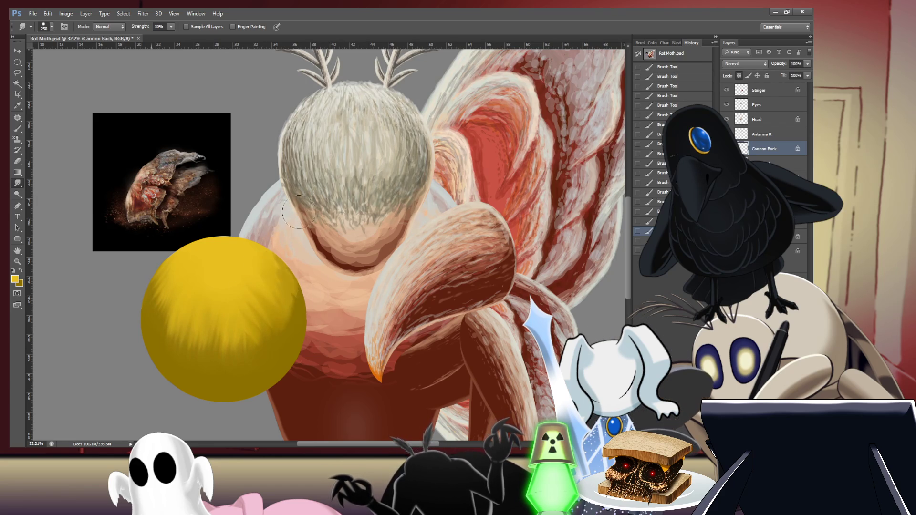
{"action": "mouse_move", "coordinate": [246, 271]}
{"action": "left_mouse_down"}
{"action": "mouse_move", "coordinate": [255, 262]}
{"action": "mouse_move", "coordinate": [254, 271]}
{"action": "left_mouse_up"}
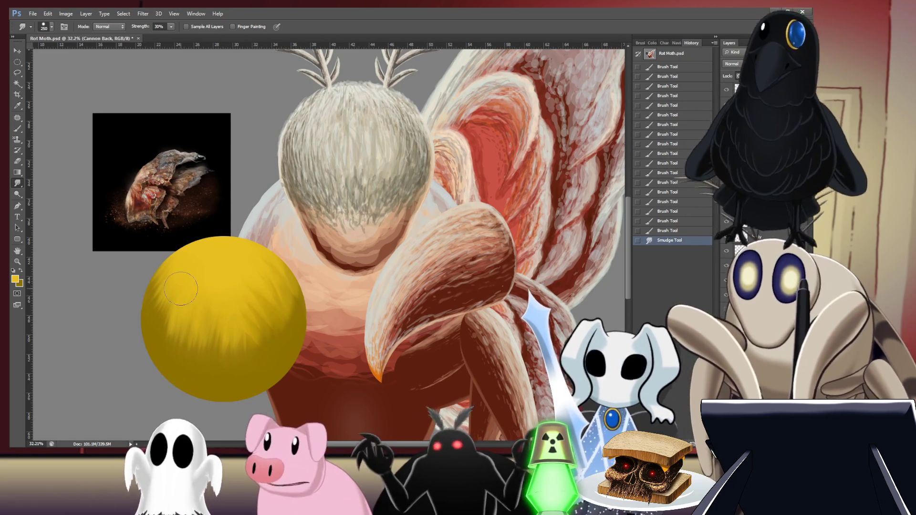
{"action": "mouse_move", "coordinate": [164, 307]}
{"action": "left_mouse_down"}
{"action": "mouse_move", "coordinate": [199, 340]}
{"action": "mouse_move", "coordinate": [164, 298]}
{"action": "left_mouse_up"}
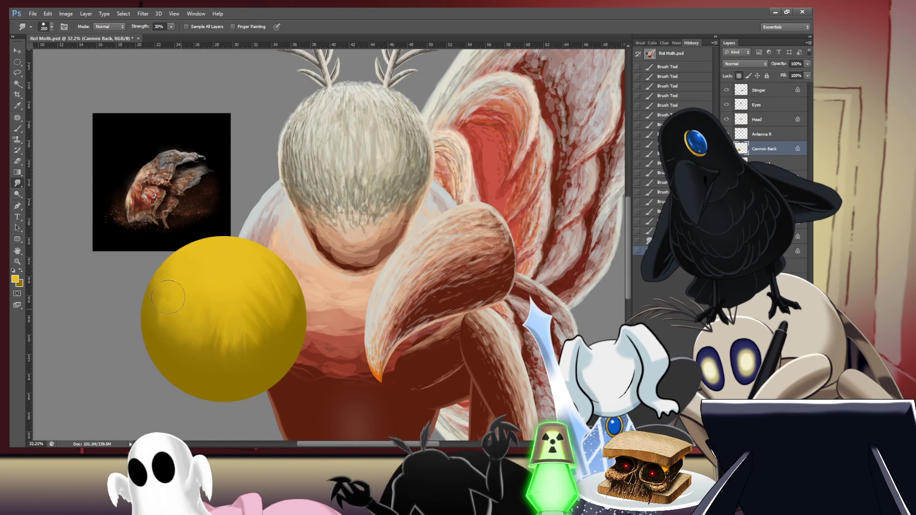
{"action": "left_click_drag", "start_coordinate": [165, 255], "coordinate": [150, 298]}
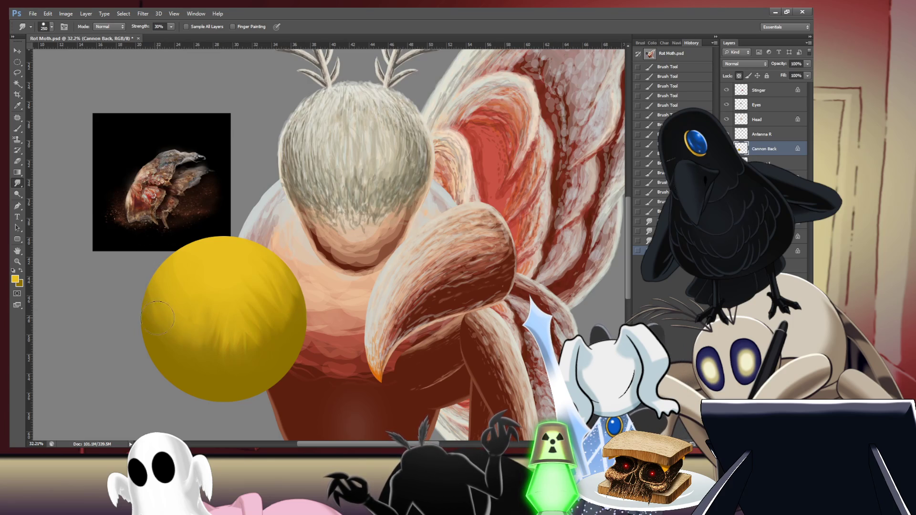
{"action": "left_click_drag", "start_coordinate": [155, 217], "coordinate": [140, 245]}
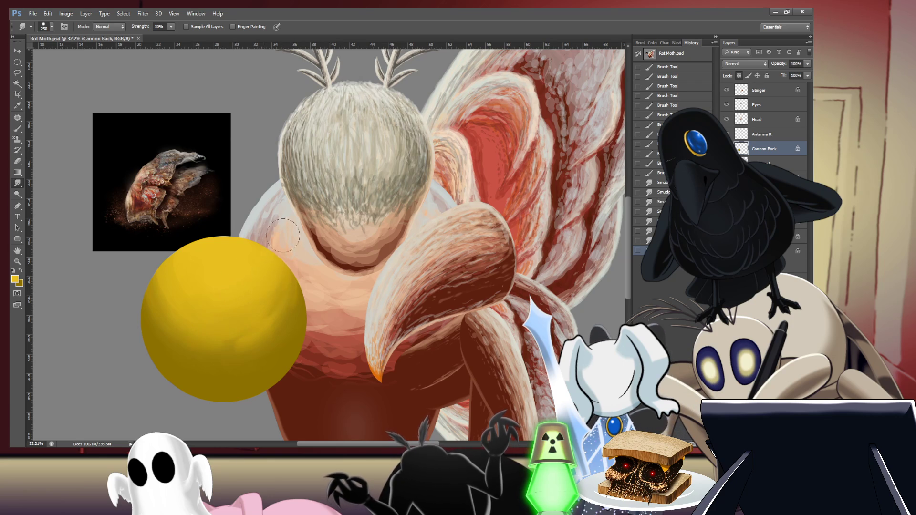
Step: Smudge the moth's left body edge beside the sphere and smooth the sphere's shading again
{"action": "left_click_drag", "start_coordinate": [260, 305], "coordinate": [284, 212]}
{"action": "mouse_move", "coordinate": [255, 328]}
{"action": "left_mouse_down"}
{"action": "mouse_move", "coordinate": [298, 274]}
{"action": "mouse_move", "coordinate": [272, 329]}
{"action": "left_mouse_up"}
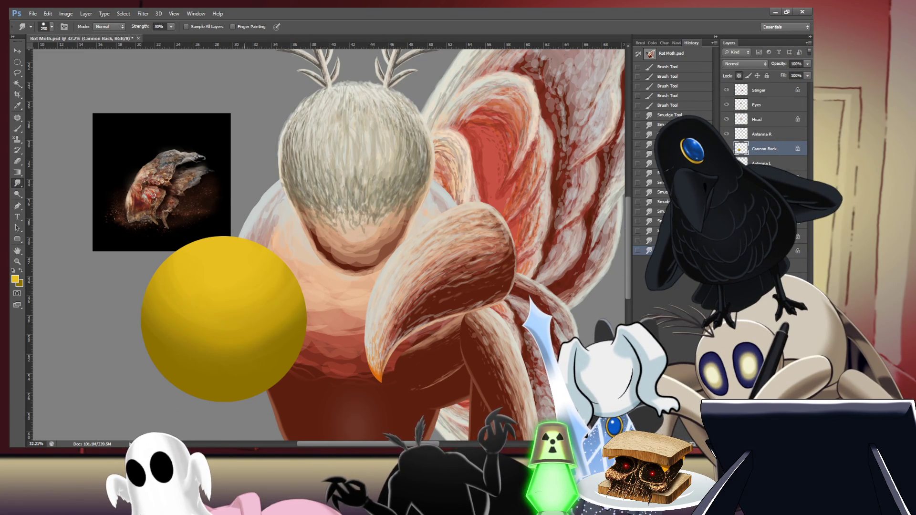
{"action": "mouse_move", "coordinate": [163, 309]}
{"action": "left_mouse_down"}
{"action": "mouse_move", "coordinate": [215, 148]}
{"action": "mouse_move", "coordinate": [163, 300]}
{"action": "mouse_move", "coordinate": [238, 124]}
{"action": "left_mouse_up"}
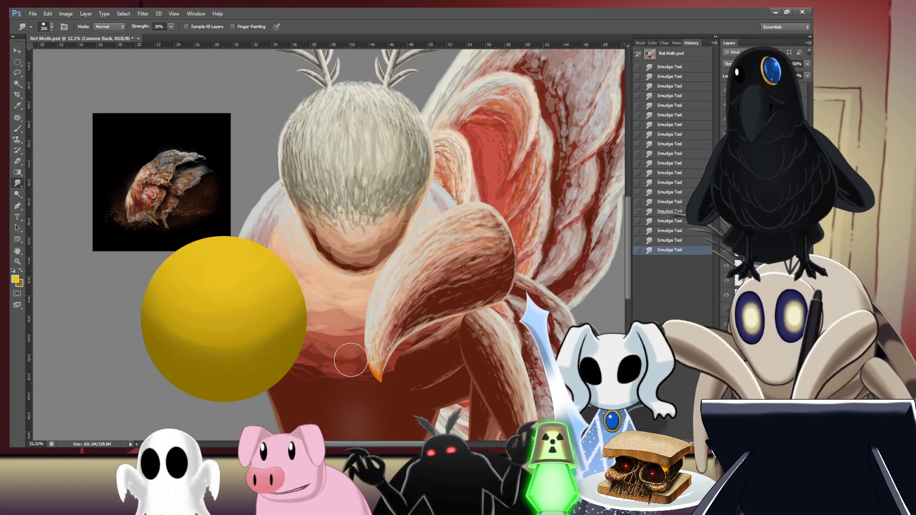
{"action": "key", "text": "b"}
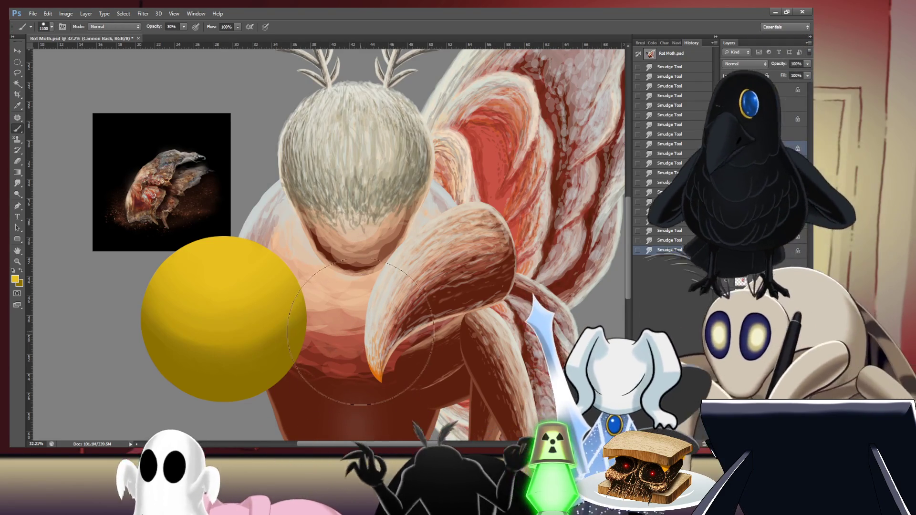
Step: Shrink the brush to 300 and settle on 50% paint opacity after a discarded 100% stroke
{"action": "key", "text": "bracketleft"}
{"action": "key", "text": "bracketleft"}
{"action": "key", "text": "bracketleft"}
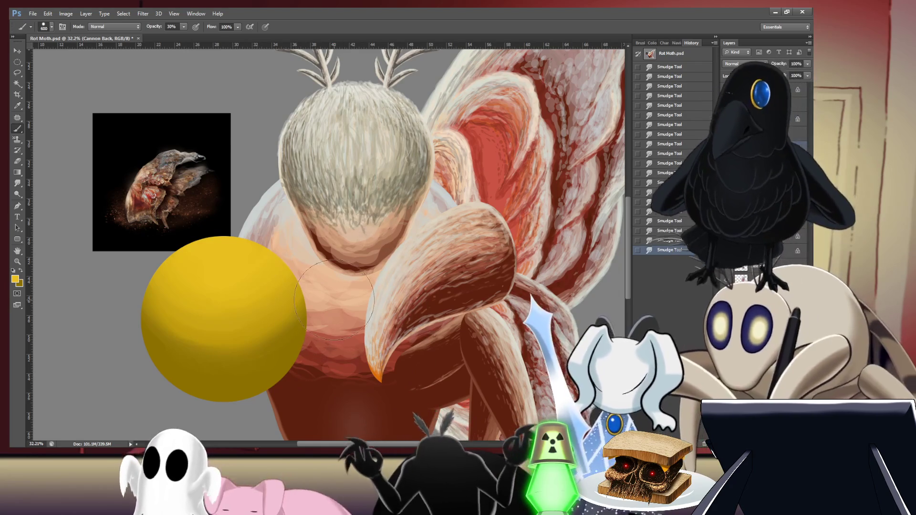
{"action": "key", "text": "bracketleft"}
{"action": "key", "text": "bracketleft"}
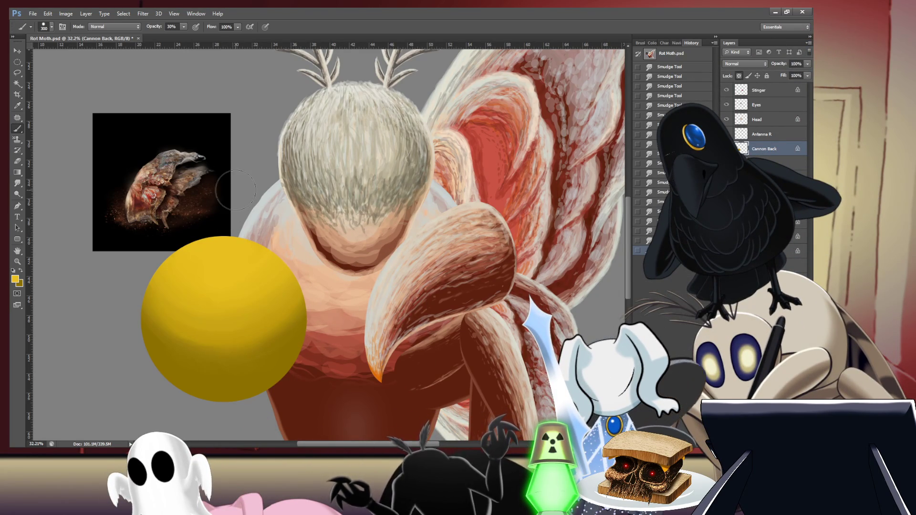
{"action": "key", "text": "0"}
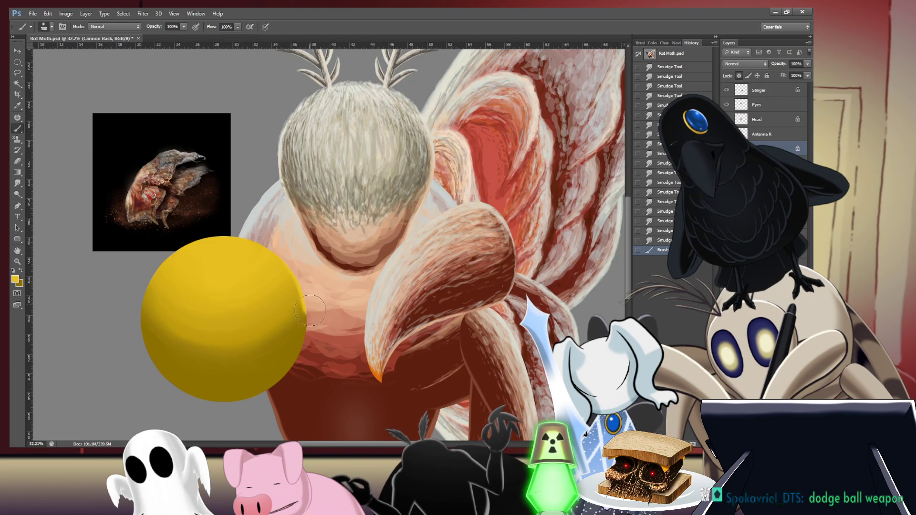
{"action": "left_click", "coordinate": [300, 418]}
{"action": "key", "text": "ctrl+z"}
{"action": "key", "text": "5"}
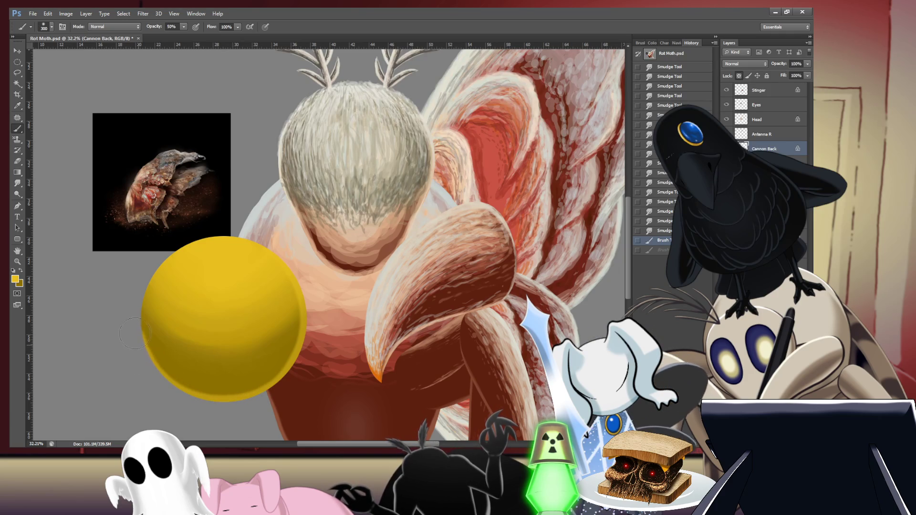
Step: Revert and restore the last shading strokes on the sphere, then add Layer 3 above Cannon Back
{"action": "key", "text": "ctrl+z"}
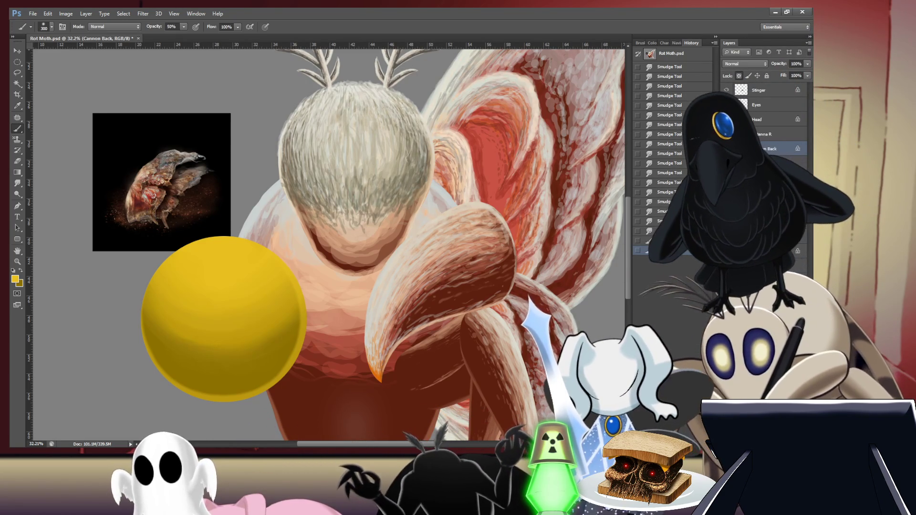
{"action": "key", "text": "ctrl+z"}
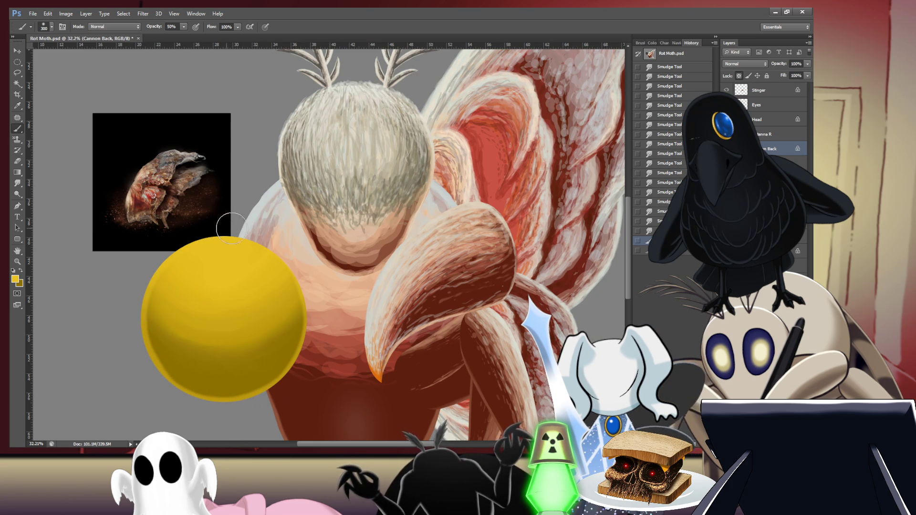
{"action": "left_click_drag", "start_coordinate": [255, 233], "coordinate": [260, 253]}
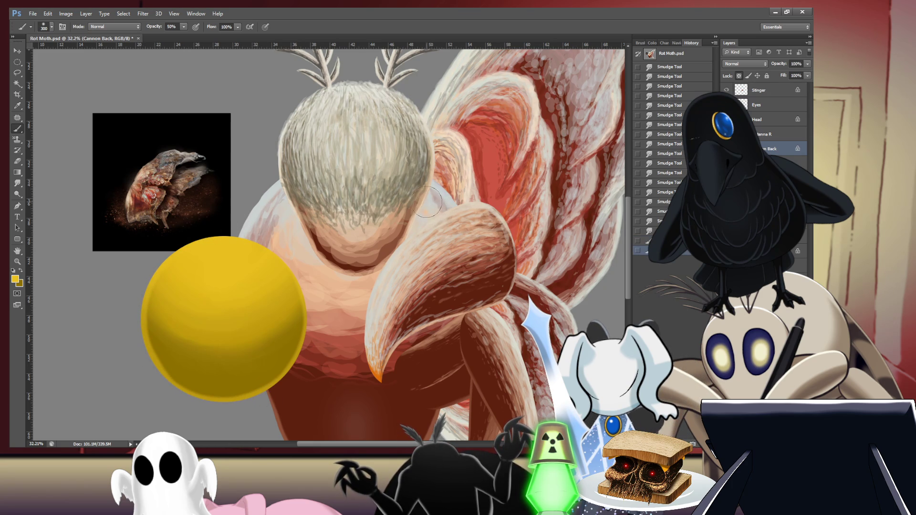
{"action": "key", "text": "ctrl+z"}
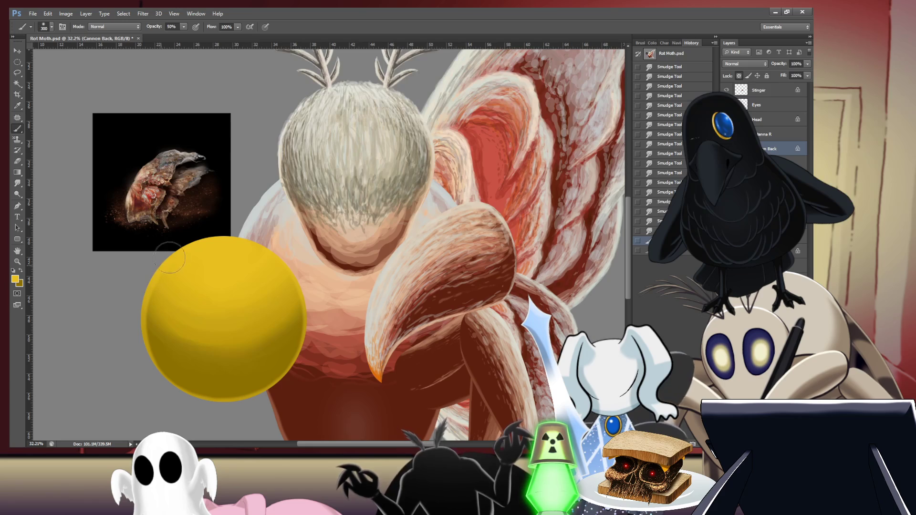
{"action": "key", "text": "ctrl+z"}
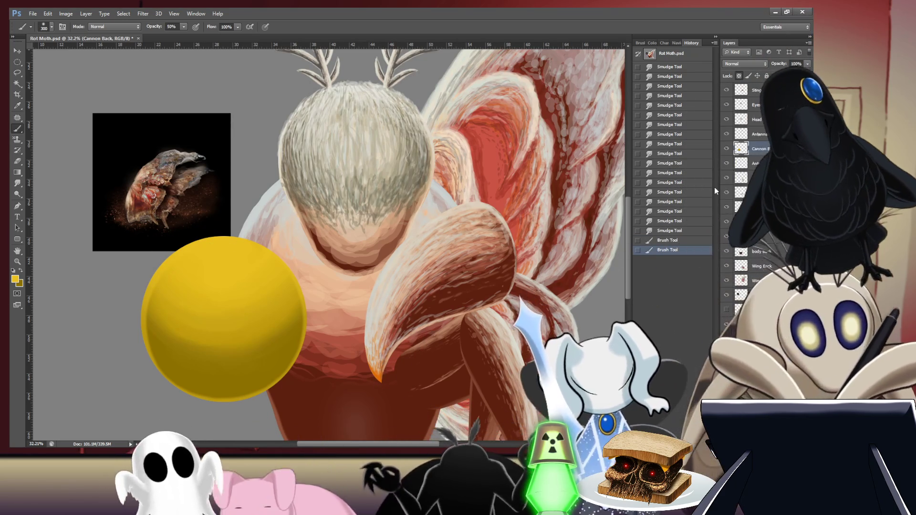
{"action": "key", "text": "Return"}
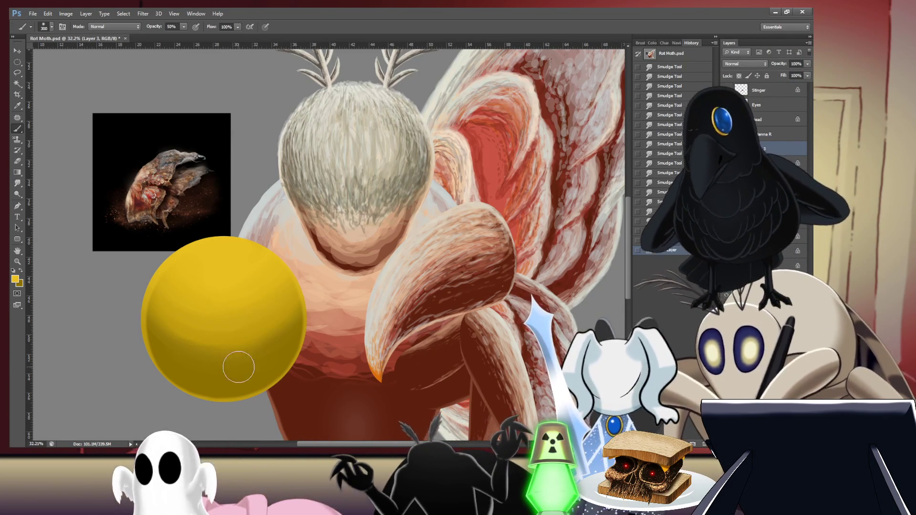
Step: Paint a bright pale yellow rim-light stroke across the sphere's bottom at 100% opacity
{"action": "mouse_move", "coordinate": [221, 370]}
{"action": "left_mouse_down"}
{"action": "mouse_move", "coordinate": [269, 365]}
{"action": "mouse_move", "coordinate": [290, 348]}
{"action": "left_mouse_up"}
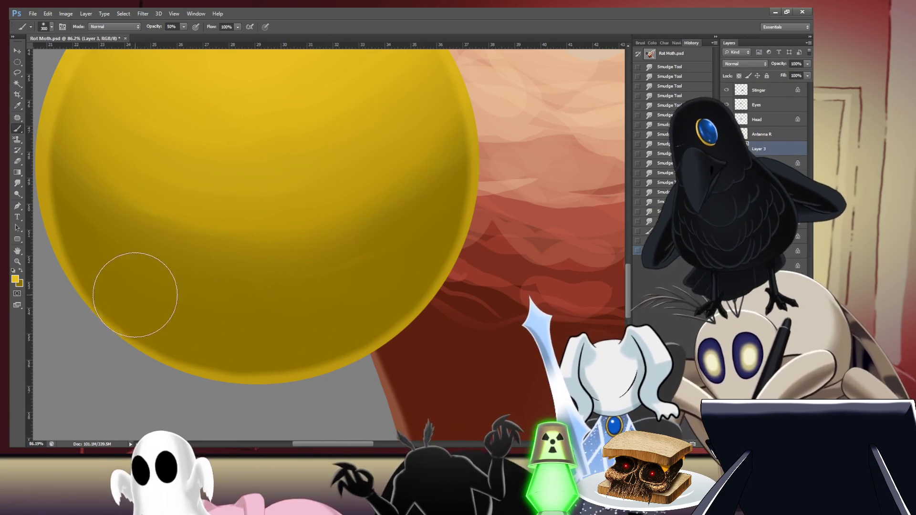
{"action": "left_click_drag", "start_coordinate": [185, 326], "coordinate": [317, 319]}
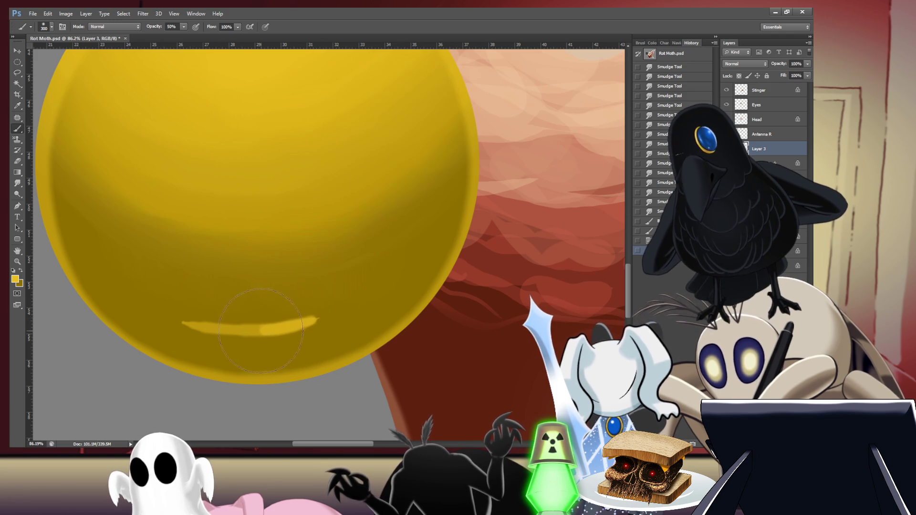
{"action": "mouse_move", "coordinate": [189, 322]}
{"action": "left_mouse_down"}
{"action": "mouse_move", "coordinate": [180, 316]}
{"action": "mouse_move", "coordinate": [207, 328]}
{"action": "left_mouse_up"}
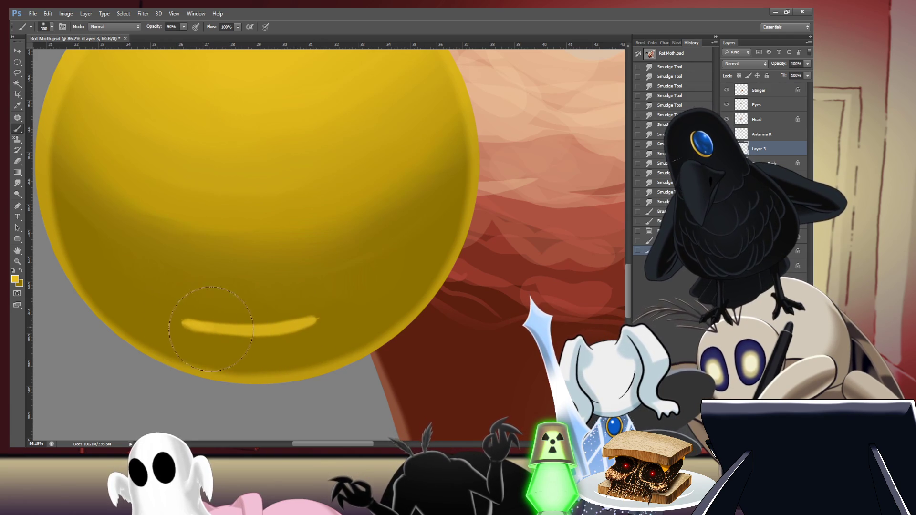
{"action": "key", "text": "0"}
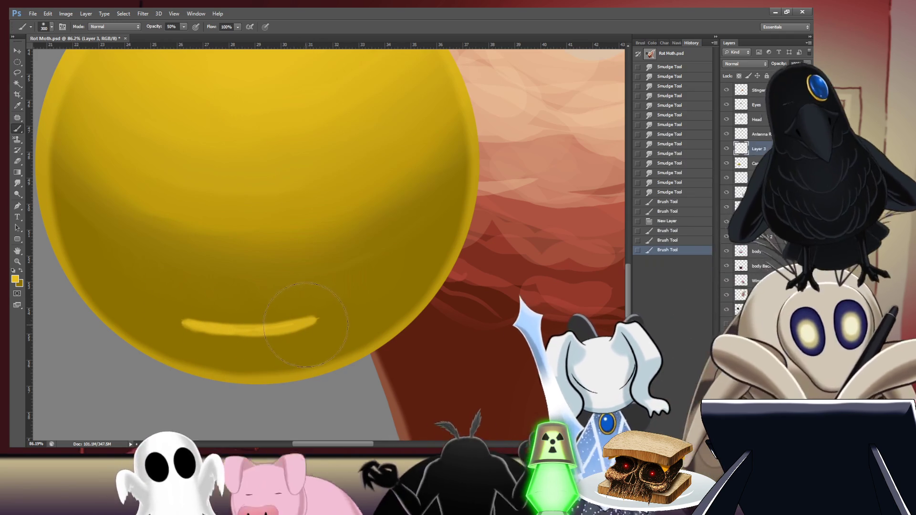
{"action": "left_click_drag", "start_coordinate": [251, 331], "coordinate": [315, 322]}
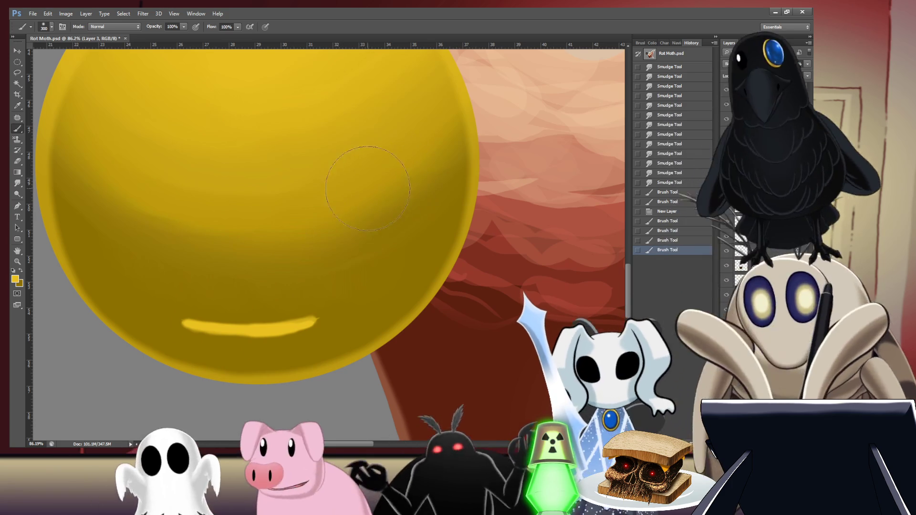
{"action": "key", "text": "r"}
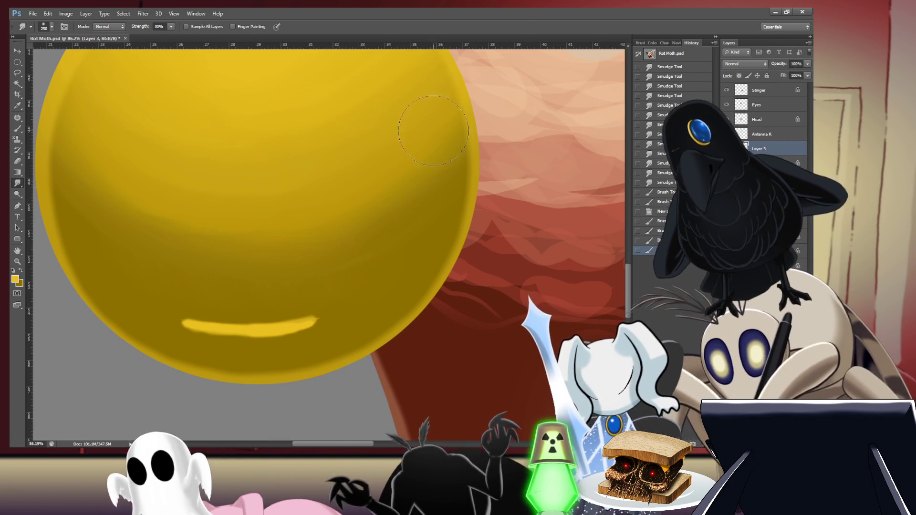
{"action": "key", "text": "bracketright"}
{"action": "key", "text": "bracketright"}
{"action": "key", "text": "bracketright"}
Step: Try smudging the rim-light stroke into downward drips with a smaller brush, then undo those smudges
{"action": "key", "text": "bracketleft"}
{"action": "key", "text": "bracketleft"}
{"action": "key", "text": "bracketleft"}
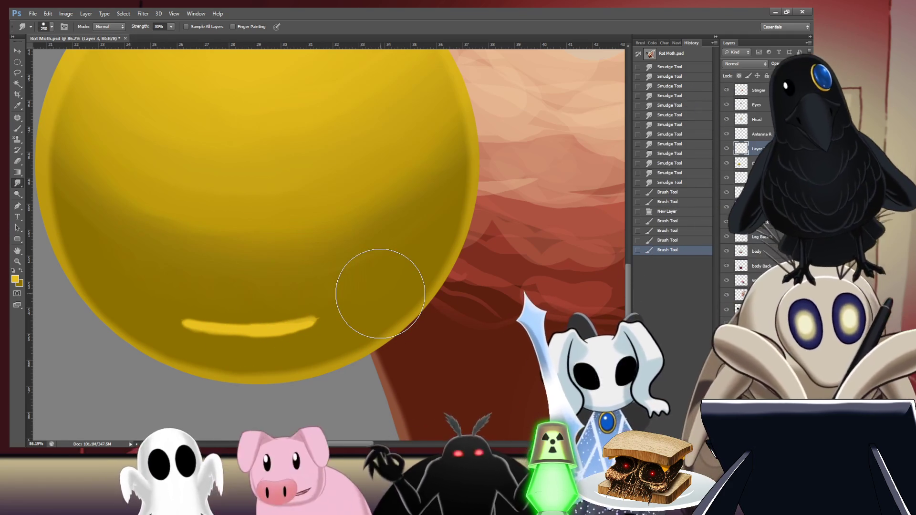
{"action": "key", "text": "bracketleft"}
{"action": "key", "text": "bracketleft"}
{"action": "key", "text": "bracketleft"}
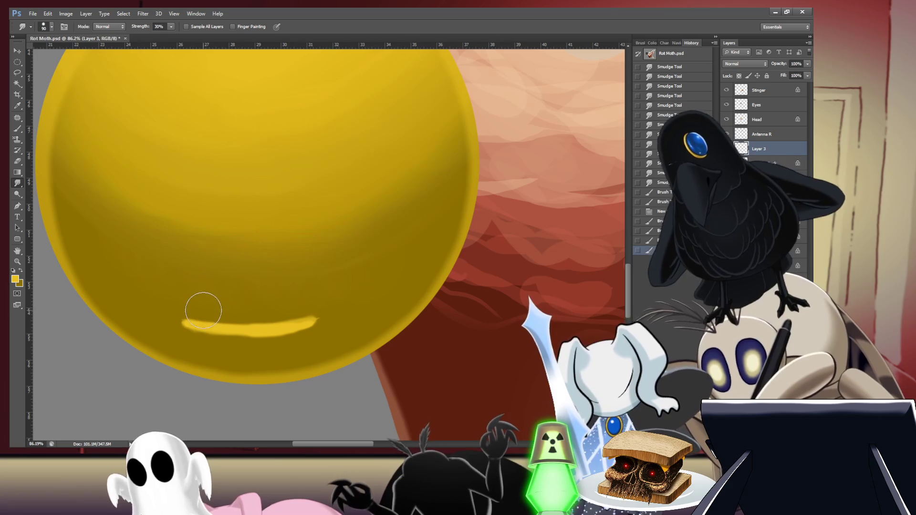
{"action": "left_click_drag", "start_coordinate": [209, 306], "coordinate": [206, 383]}
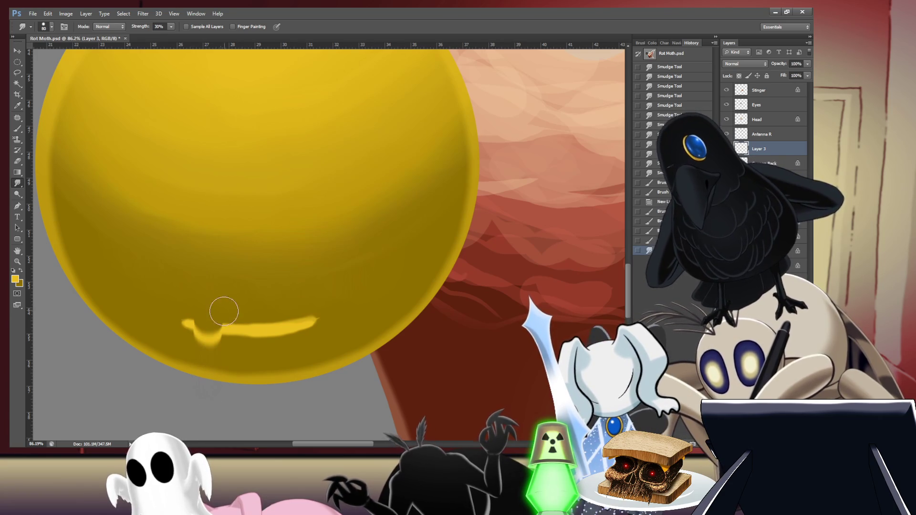
{"action": "scroll", "coordinate": [198, 327], "scroll_direction": "up", "scroll_amount": 5}
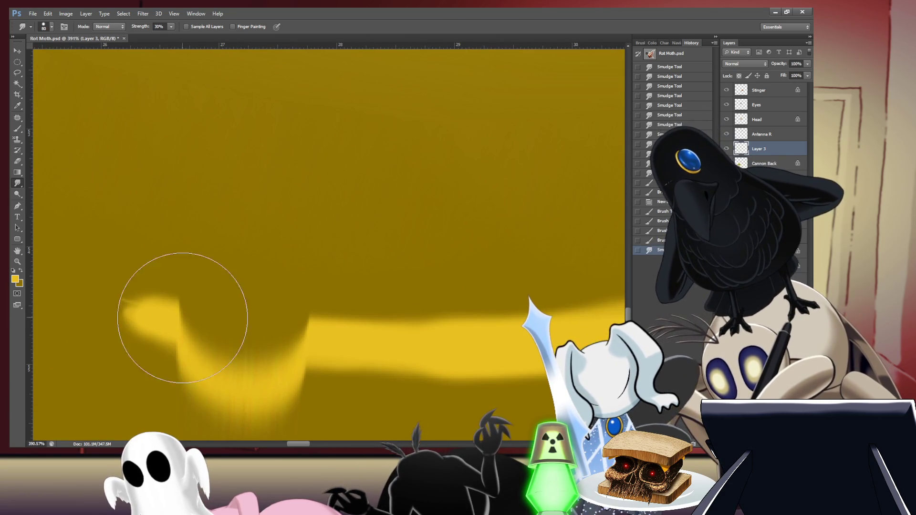
{"action": "scroll", "coordinate": [262, 287], "scroll_direction": "down", "scroll_amount": 4}
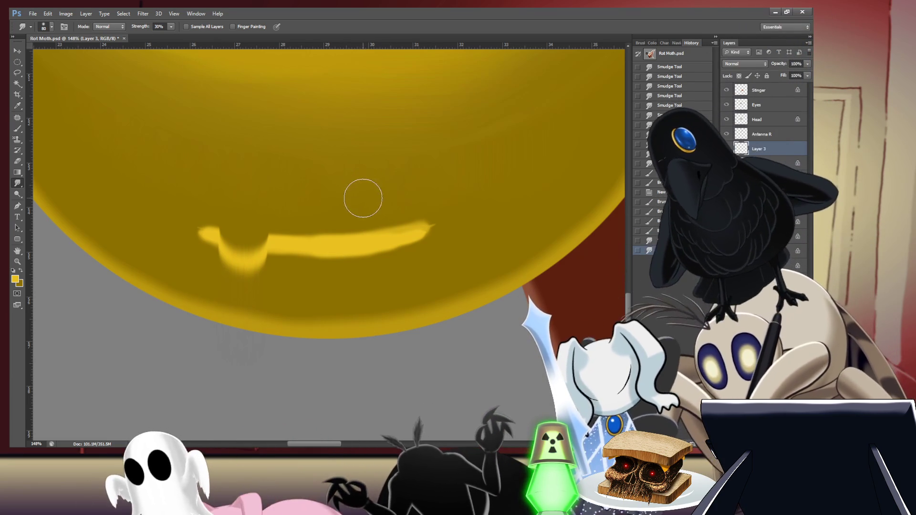
{"action": "mouse_move", "coordinate": [366, 223]}
{"action": "left_mouse_down"}
{"action": "mouse_move", "coordinate": [371, 271]}
{"action": "mouse_move", "coordinate": [437, 198]}
{"action": "mouse_move", "coordinate": [402, 253]}
{"action": "mouse_move", "coordinate": [425, 242]}
{"action": "mouse_move", "coordinate": [311, 253]}
{"action": "mouse_move", "coordinate": [360, 256]}
{"action": "left_mouse_up"}
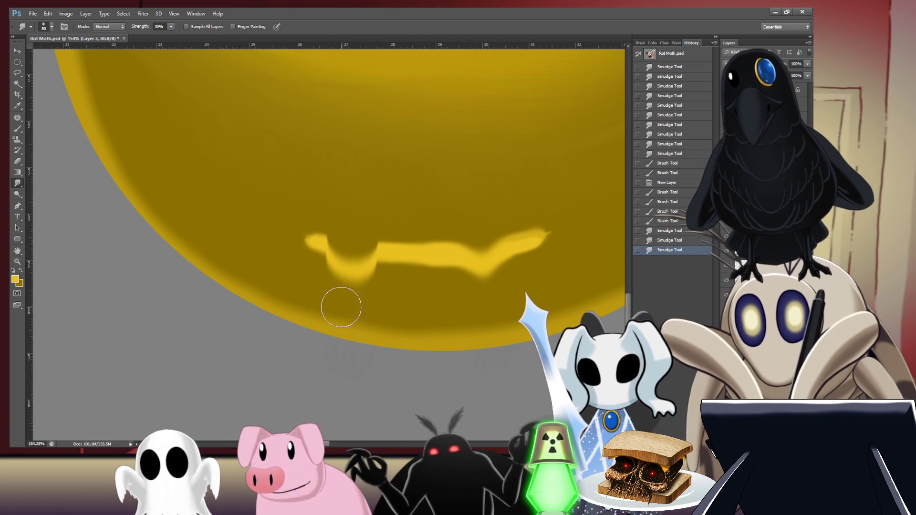
{"action": "left_click_drag", "start_coordinate": [340, 299], "coordinate": [274, 314]}
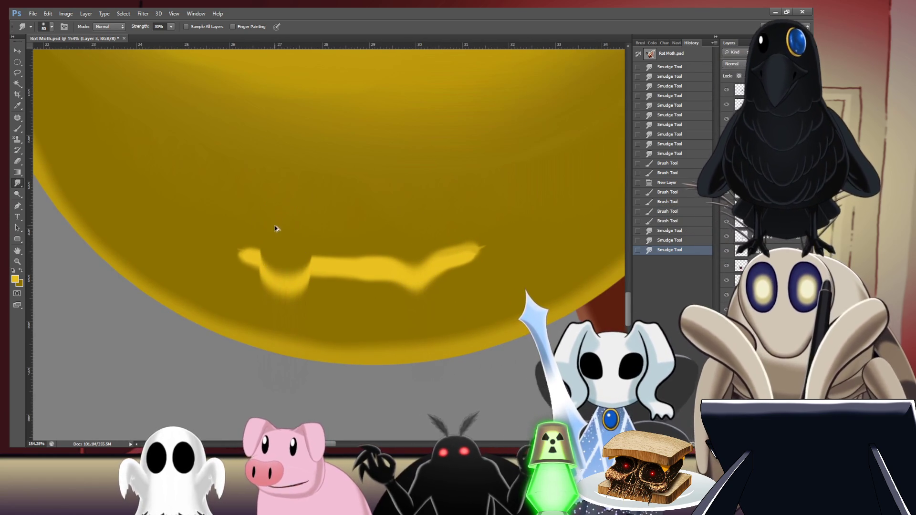
{"action": "key", "text": "ctrl+z"}
{"action": "key", "text": "ctrl+alt+z"}
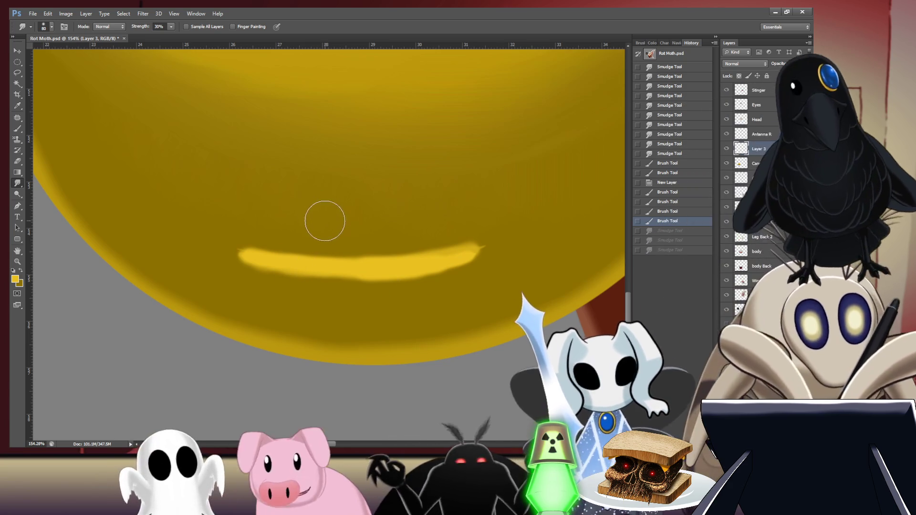
Step: Smear the rim-light stroke horizontally with a larger Smudge brush, blurring both ends into the gold
{"action": "key", "text": "bracketright"}
{"action": "key", "text": "bracketright"}
{"action": "key", "text": "bracketright"}
{"action": "key", "text": "bracketright"}
{"action": "key", "text": "bracketright"}
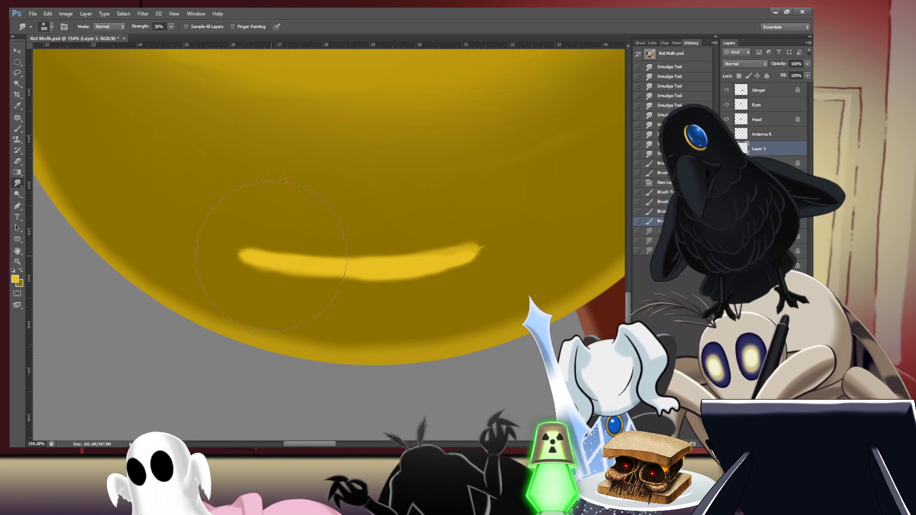
{"action": "left_click_drag", "start_coordinate": [272, 264], "coordinate": [306, 263]}
{"action": "left_click_drag", "start_coordinate": [368, 259], "coordinate": [508, 245]}
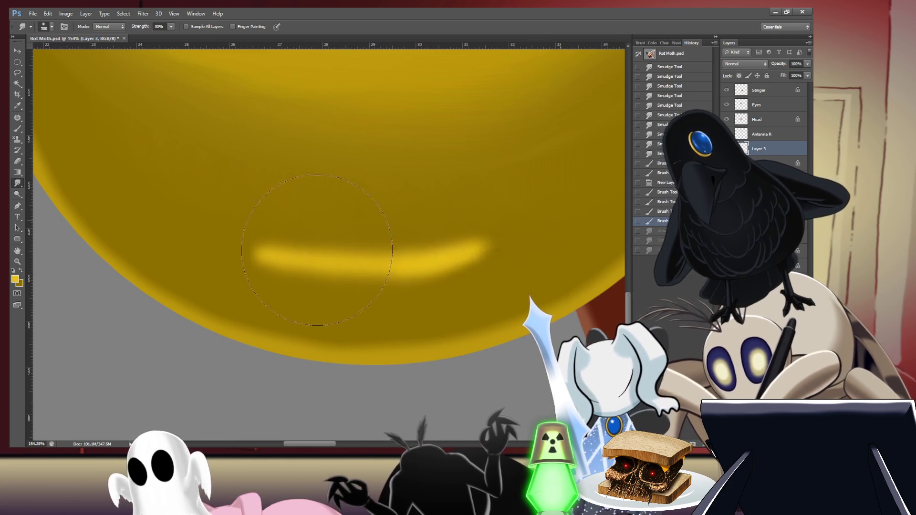
{"action": "left_click_drag", "start_coordinate": [330, 250], "coordinate": [248, 252]}
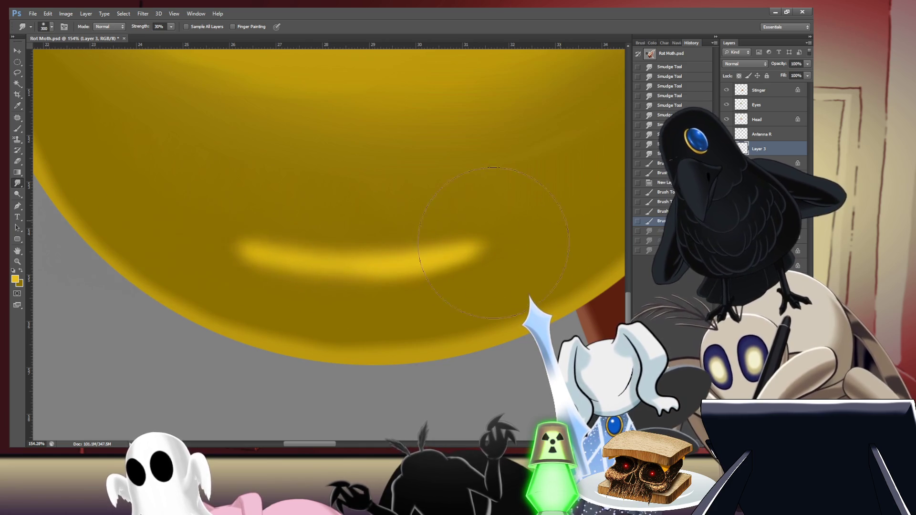
{"action": "key", "text": "ctrl+alt+z"}
{"action": "key", "text": "ctrl+alt+z"}
{"action": "key", "text": "ctrl+alt+z"}
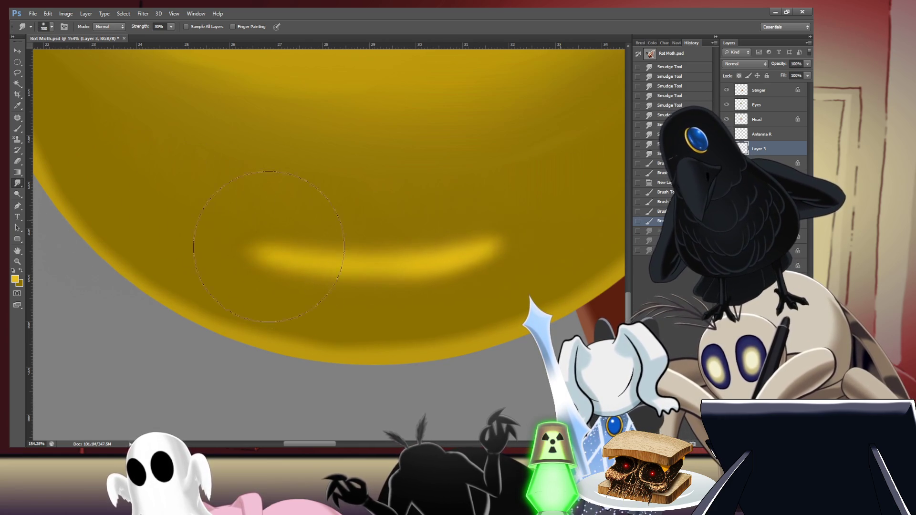
{"action": "left_click_drag", "start_coordinate": [504, 249], "coordinate": [224, 252]}
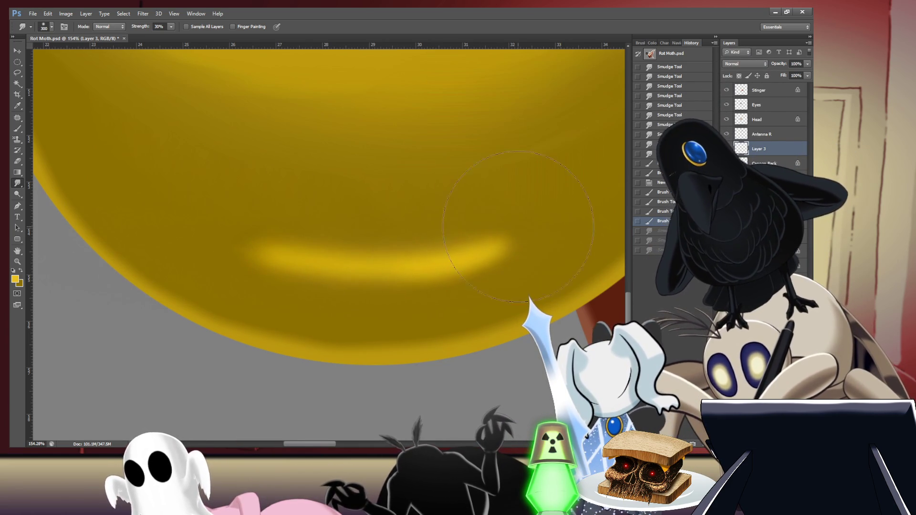
{"action": "left_click_drag", "start_coordinate": [519, 230], "coordinate": [515, 205]}
Step: Enlarge the Smudge brush further and fade the bottom highlight band into a hazy glow
{"action": "scroll", "coordinate": [513, 191], "scroll_direction": "down", "scroll_amount": 5}
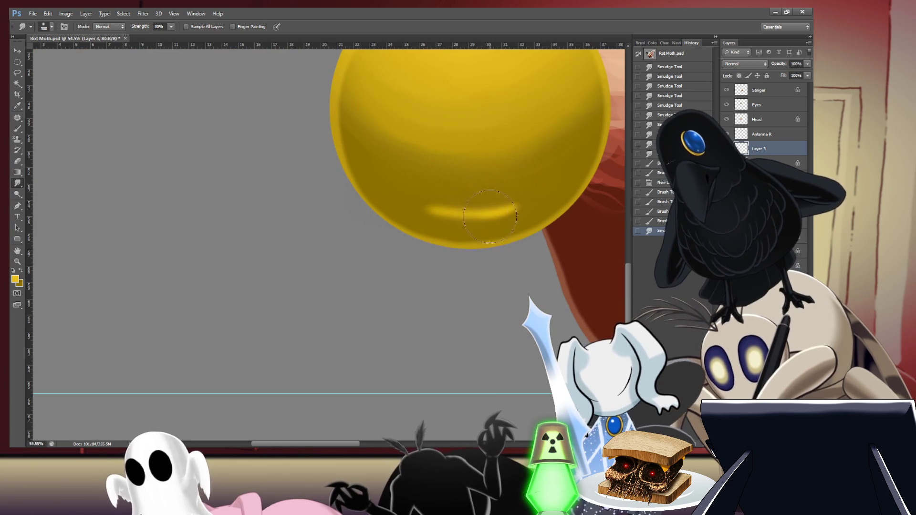
{"action": "key", "text": "bracketright"}
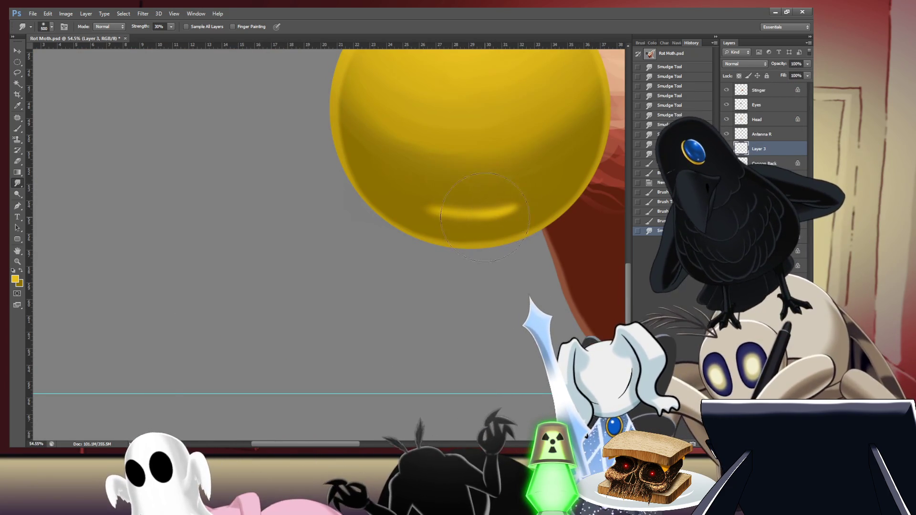
{"action": "key", "text": "bracketright"}
{"action": "key", "text": "bracketright"}
{"action": "key", "text": "bracketright"}
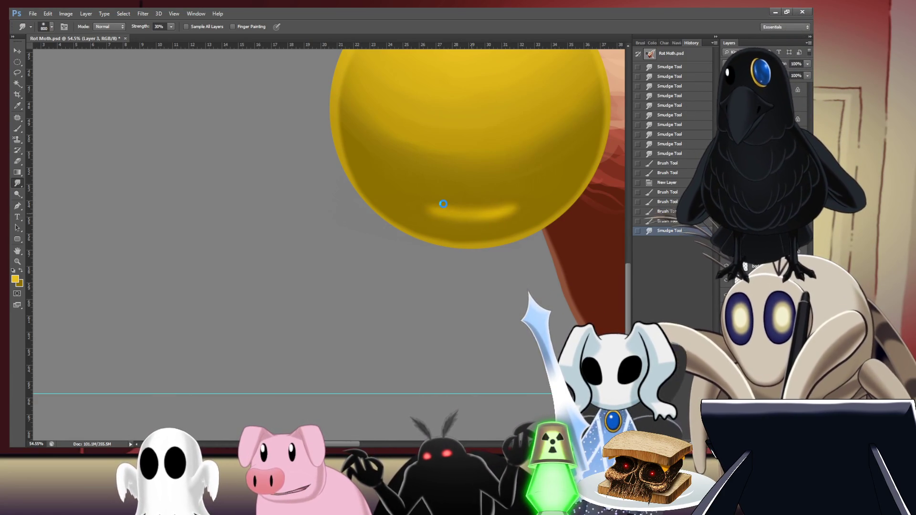
{"action": "left_click_drag", "start_coordinate": [444, 204], "coordinate": [517, 215]}
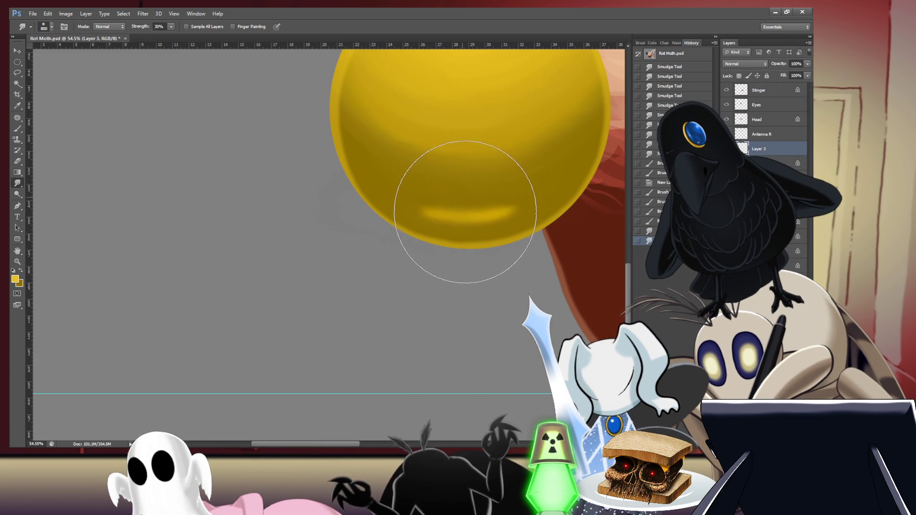
{"action": "left_click_drag", "start_coordinate": [467, 191], "coordinate": [469, 142]}
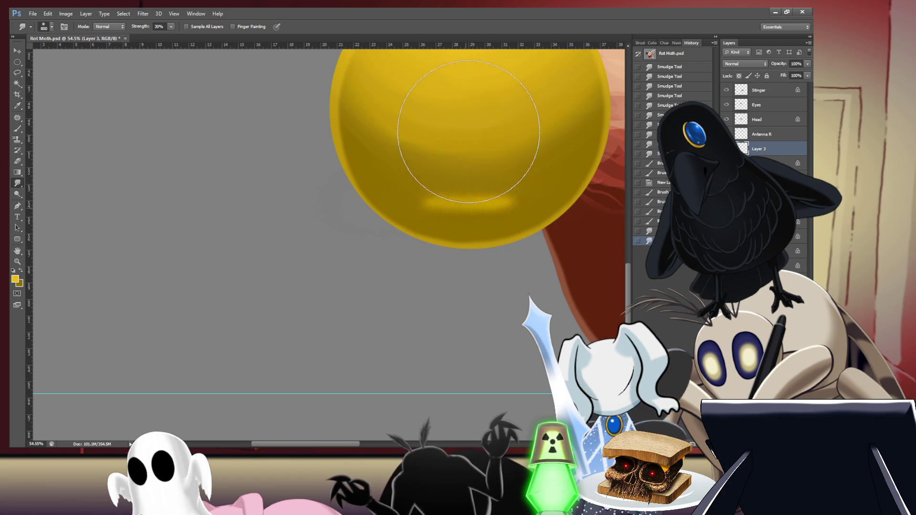
Step: Smudge the lower rim highlight with several more strokes, enlarging the brush from 800 to 900
{"action": "left_click", "coordinate": [469, 137]}
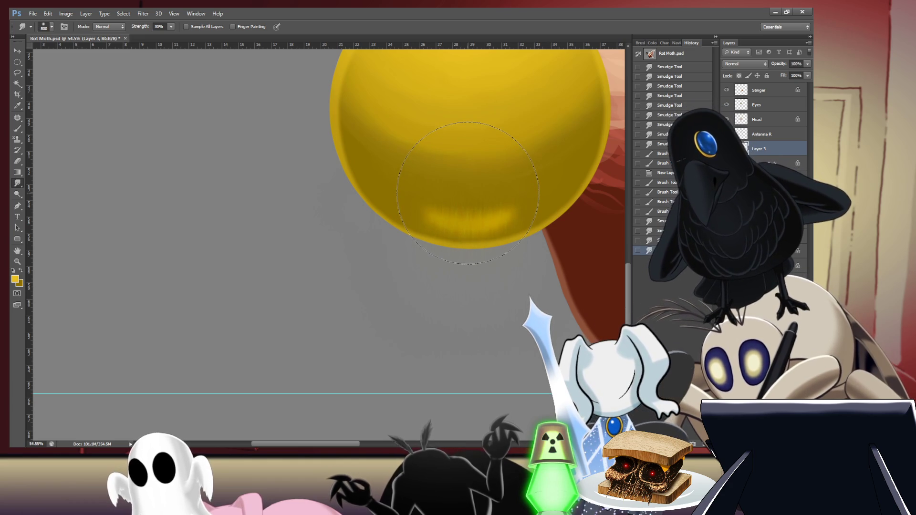
{"action": "left_click_drag", "start_coordinate": [467, 193], "coordinate": [465, 205]}
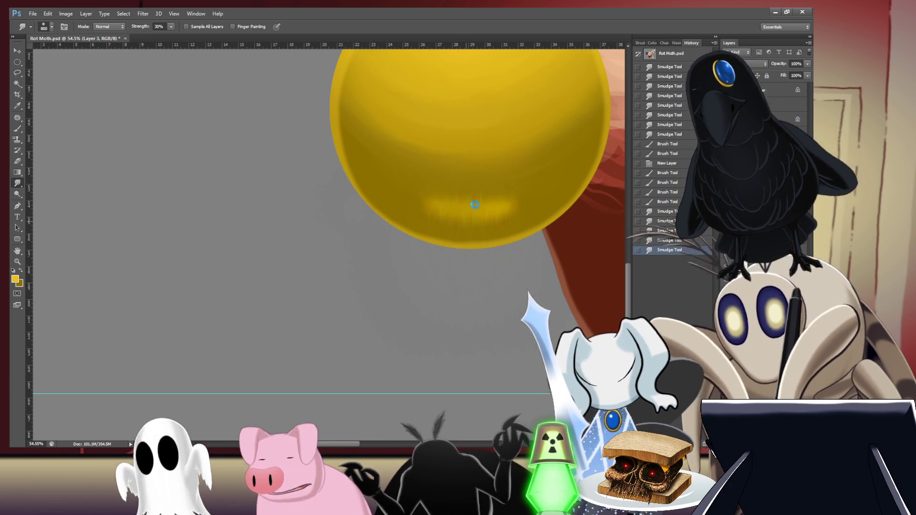
{"action": "left_click_drag", "start_coordinate": [459, 208], "coordinate": [468, 207]}
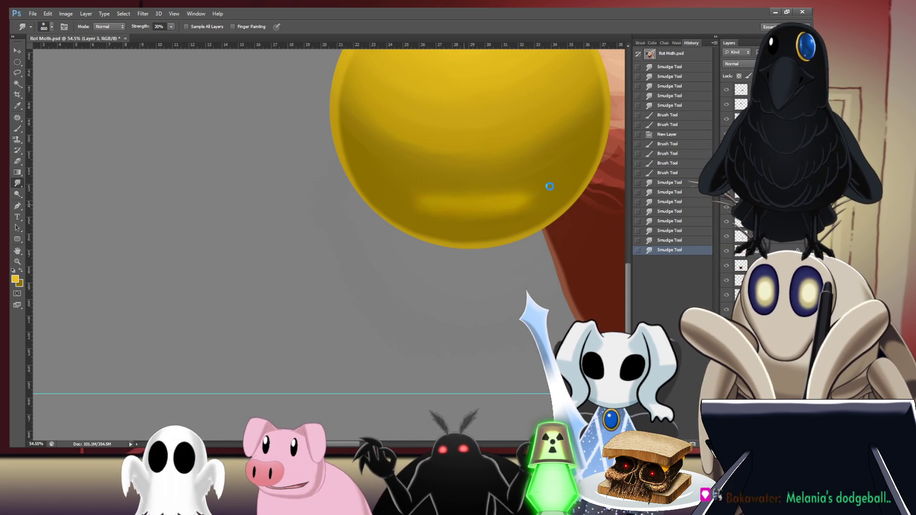
{"action": "left_click_drag", "start_coordinate": [549, 185], "coordinate": [537, 185]}
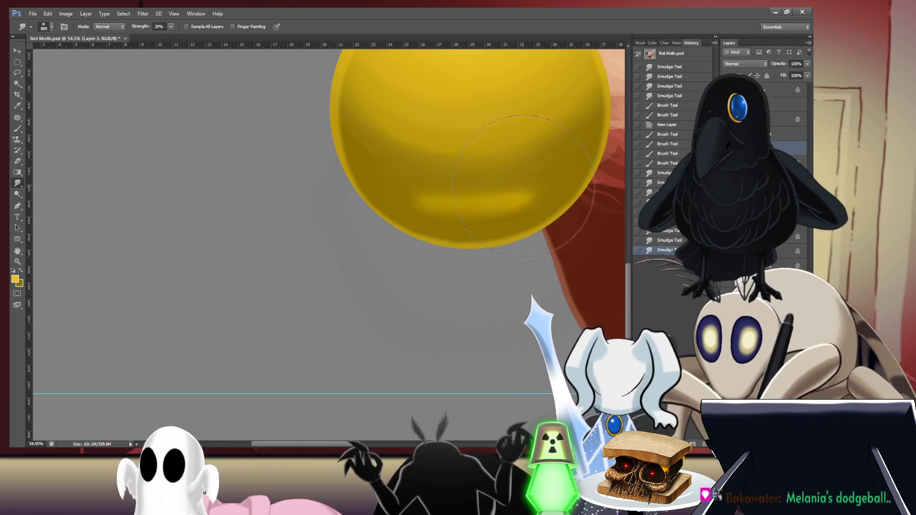
{"action": "key", "text": "bracketright"}
{"action": "key", "text": "bracketright"}
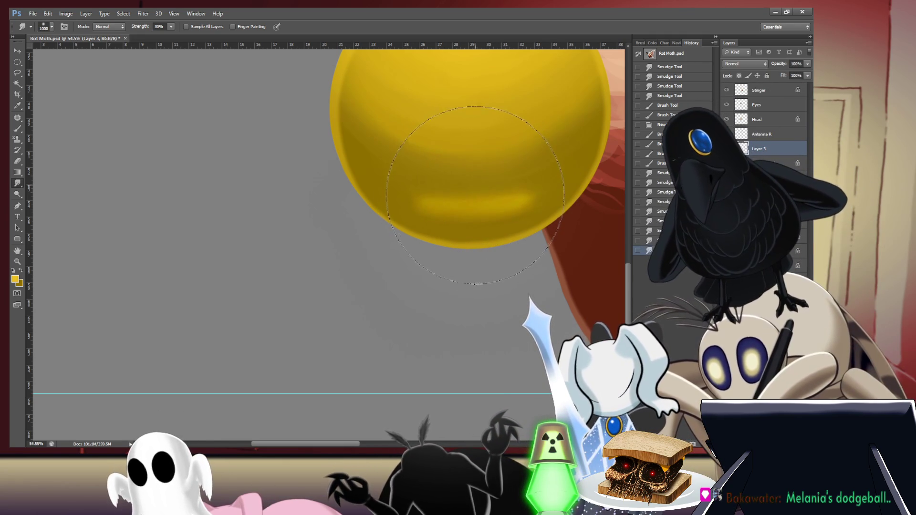
{"action": "left_click_drag", "start_coordinate": [477, 195], "coordinate": [479, 190]}
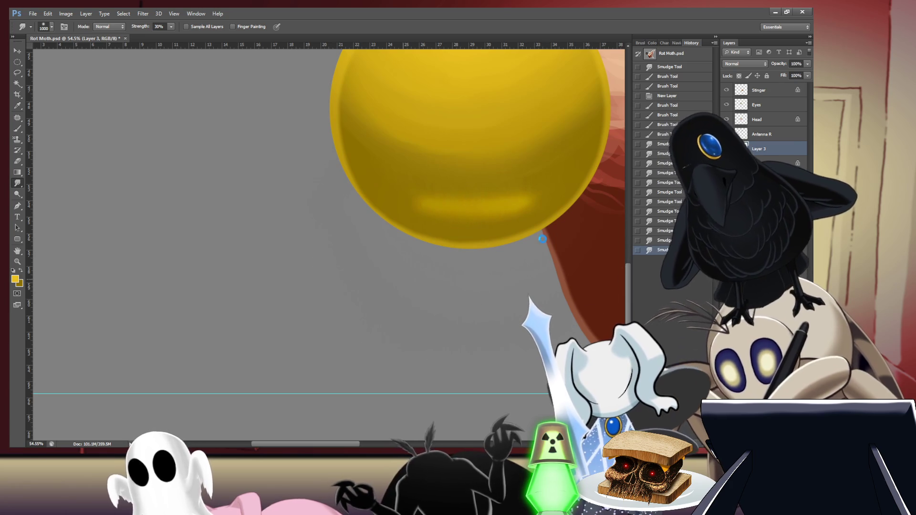
{"action": "left_click_drag", "start_coordinate": [544, 231], "coordinate": [539, 229]}
Step: Drag the large smudge brush repeatedly over the lower edge, highlight band and right-side shading
{"action": "left_click_drag", "start_coordinate": [482, 215], "coordinate": [486, 224]}
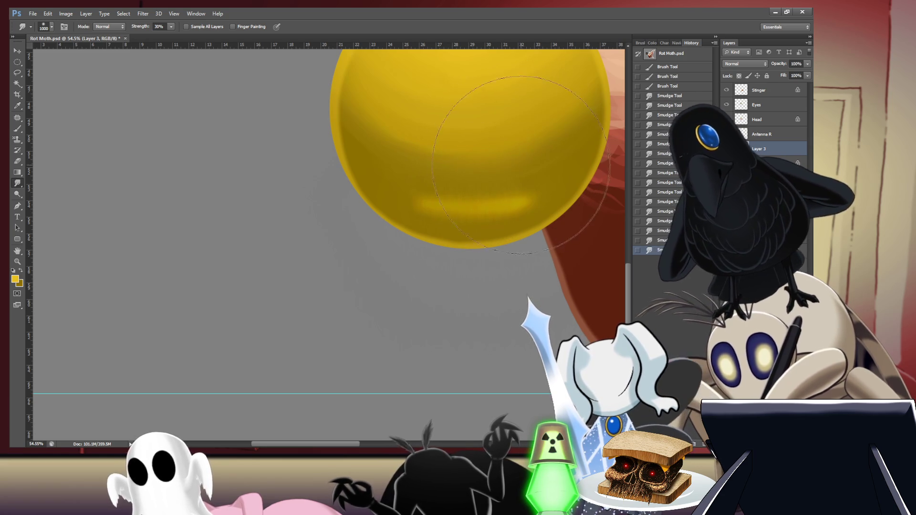
{"action": "left_click_drag", "start_coordinate": [521, 174], "coordinate": [474, 193]}
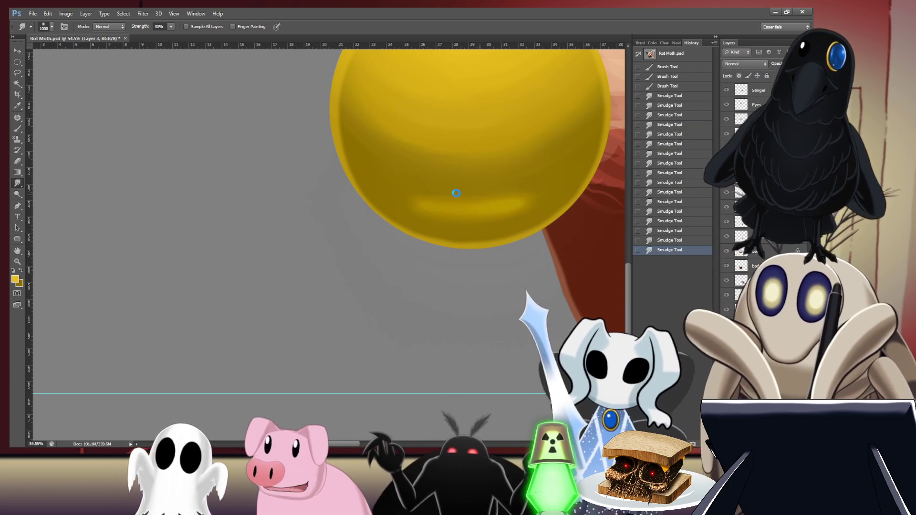
{"action": "left_click", "coordinate": [457, 193]}
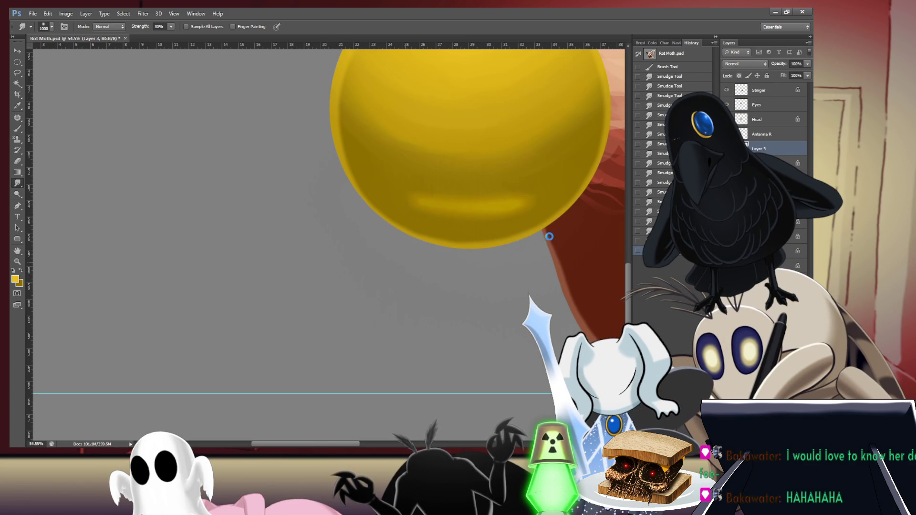
{"action": "left_click_drag", "start_coordinate": [547, 265], "coordinate": [541, 254]}
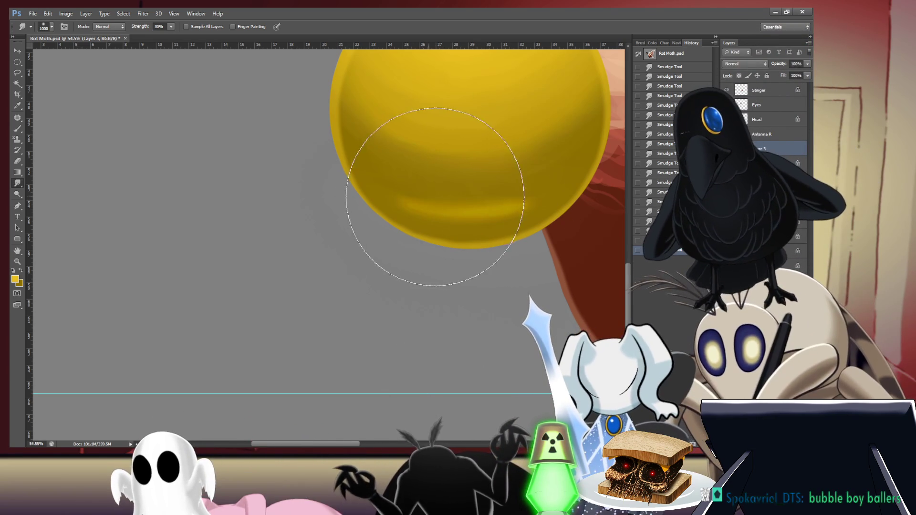
{"action": "mouse_move", "coordinate": [450, 194]}
{"action": "left_mouse_down"}
{"action": "mouse_move", "coordinate": [487, 204]}
{"action": "mouse_move", "coordinate": [476, 179]}
{"action": "left_mouse_up"}
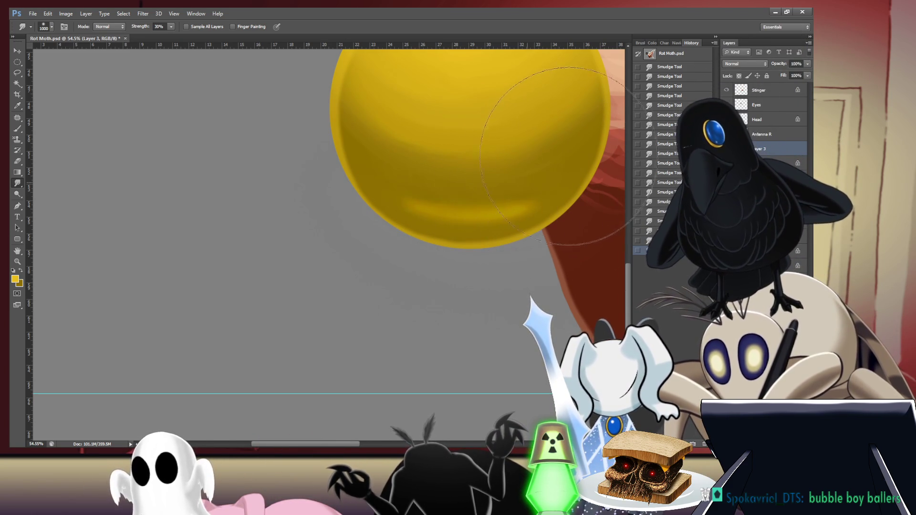
{"action": "left_click_drag", "start_coordinate": [574, 150], "coordinate": [527, 165]}
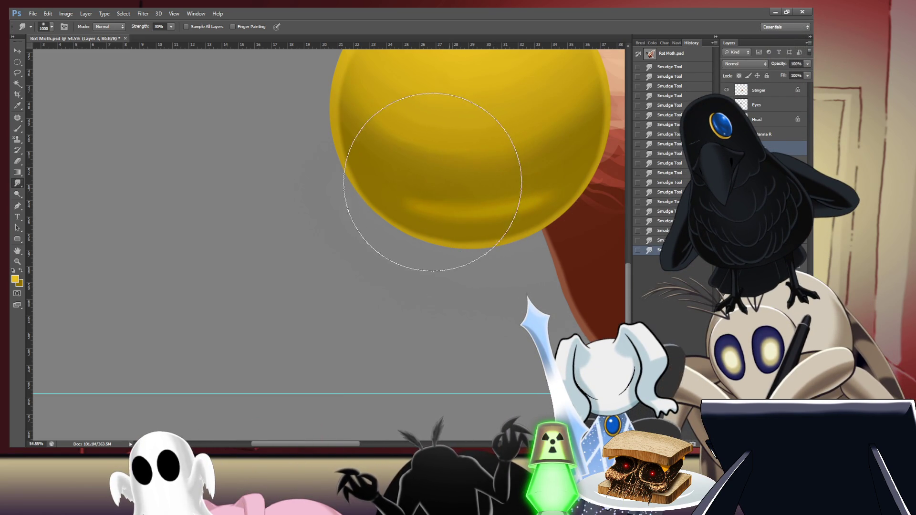
{"action": "mouse_move", "coordinate": [419, 176]}
{"action": "left_mouse_down"}
{"action": "mouse_move", "coordinate": [410, 164]}
{"action": "mouse_move", "coordinate": [419, 176]}
{"action": "left_mouse_up"}
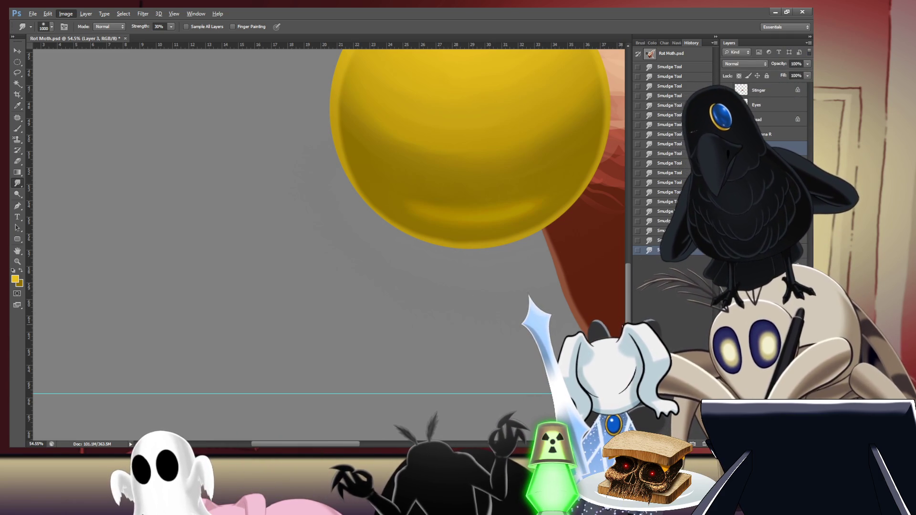
Step: Blend the sphere's shading bands with a 30% strength Smudge stroke
{"action": "left_click_drag", "start_coordinate": [626, 324], "coordinate": [626, 295]}
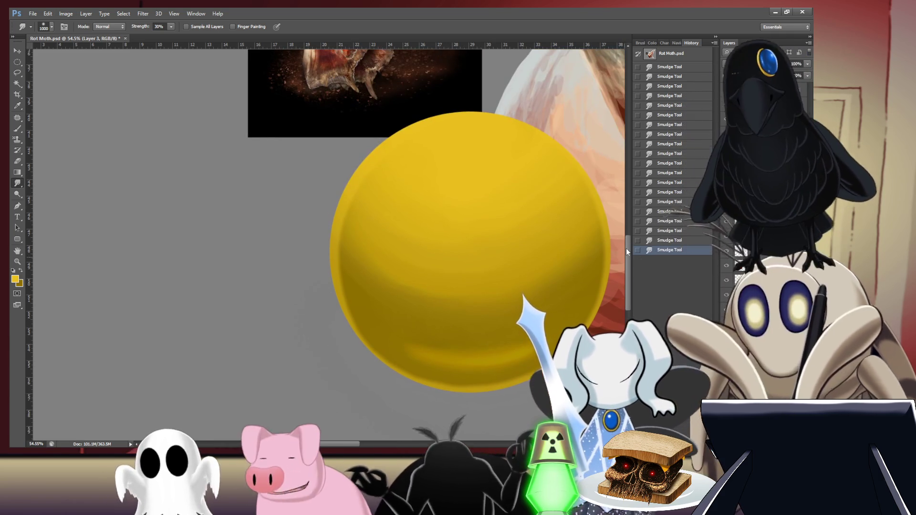
{"action": "scroll", "coordinate": [329, 244], "scroll_direction": "right", "scroll_amount": 3}
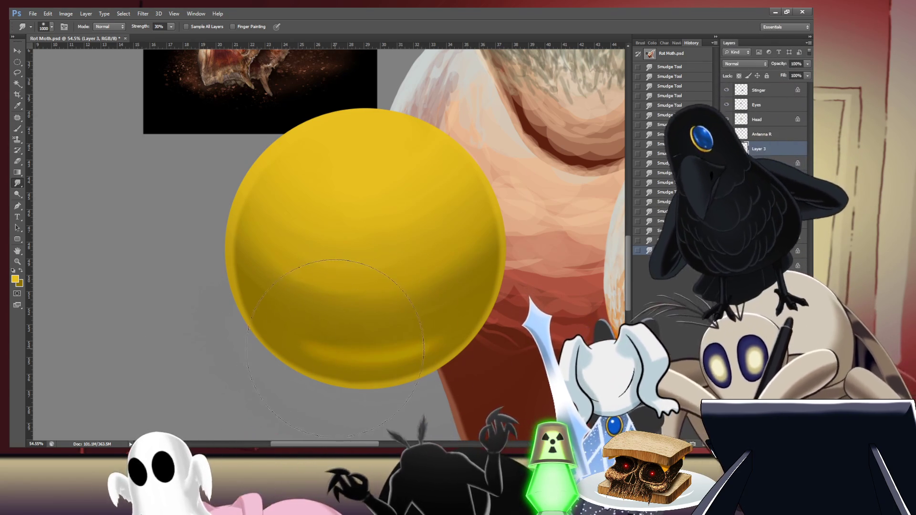
{"action": "mouse_move", "coordinate": [324, 340]}
{"action": "left_mouse_down"}
{"action": "mouse_move", "coordinate": [276, 323]}
{"action": "mouse_move", "coordinate": [282, 307]}
{"action": "mouse_move", "coordinate": [286, 318]}
{"action": "left_mouse_up"}
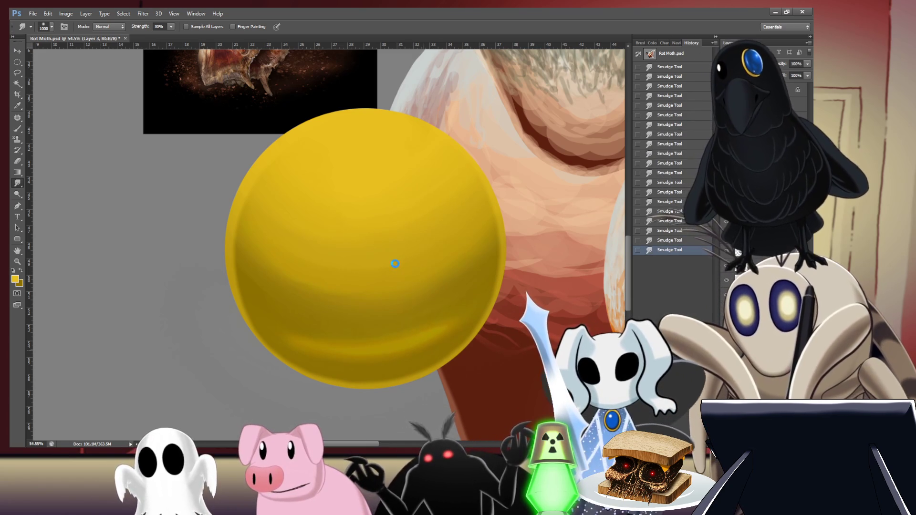
Step: Undo the last two smudge strokes on the lower shading, then restore them
{"action": "key", "text": "ctrl+alt+z"}
{"action": "key", "text": "ctrl+alt+z"}
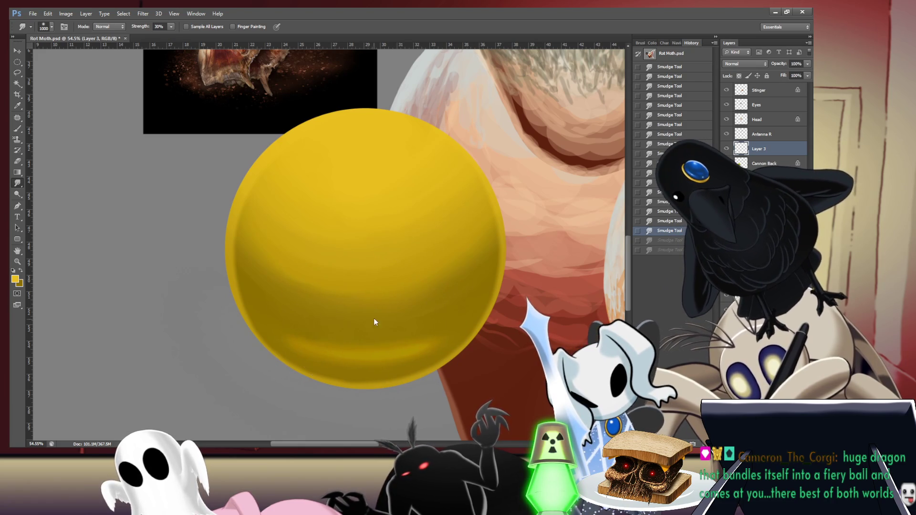
{"action": "key", "text": "ctrl+shift+z"}
{"action": "key", "text": "ctrl+shift+z"}
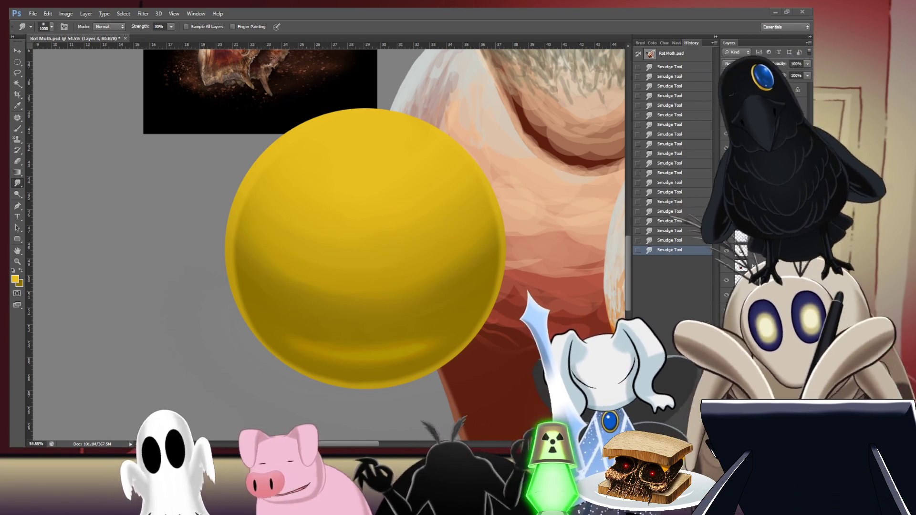
{"action": "key", "text": "ctrl+minus"}
{"action": "key", "text": "ctrl+minus"}
{"action": "key", "text": "ctrl+minus"}
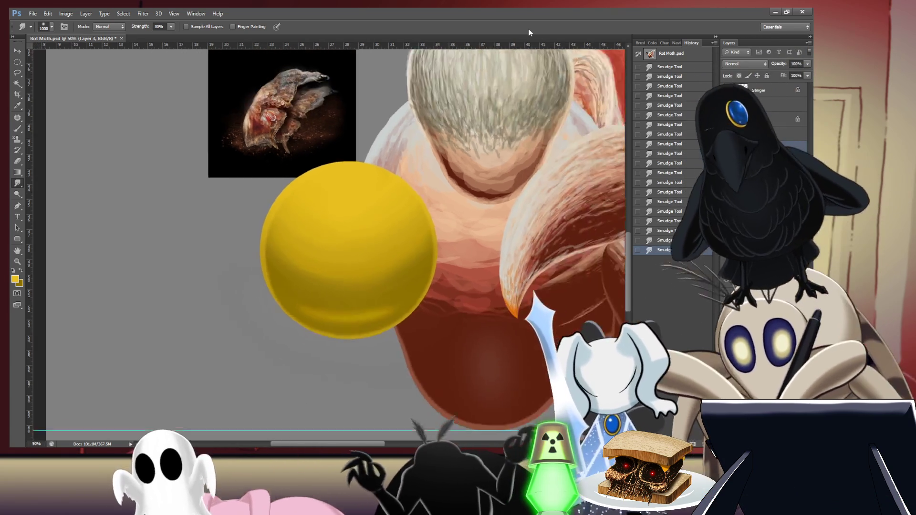
Step: Fit the whole moth in view and switch to a size-300 Brush at 100% opacity
{"action": "key", "text": "ctrl+minus"}
{"action": "key", "text": "ctrl+plus"}
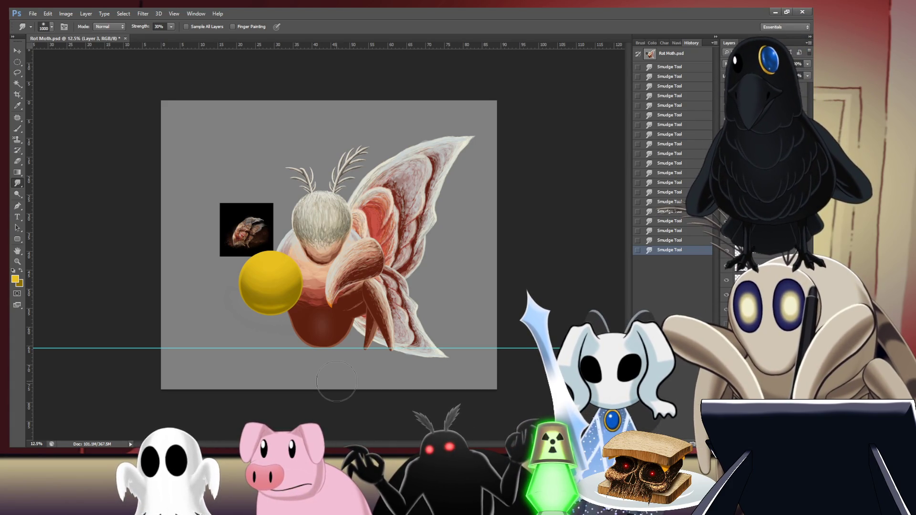
{"action": "key", "text": "i"}
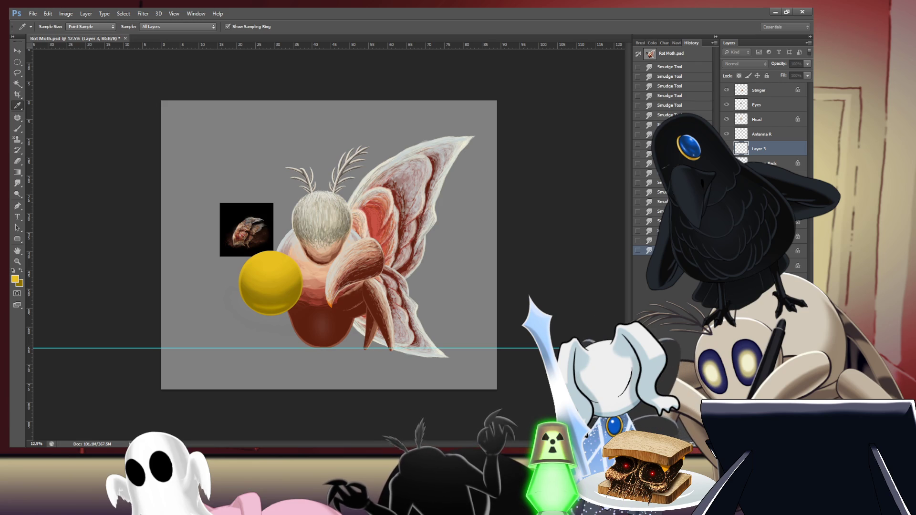
{"action": "key", "text": "r"}
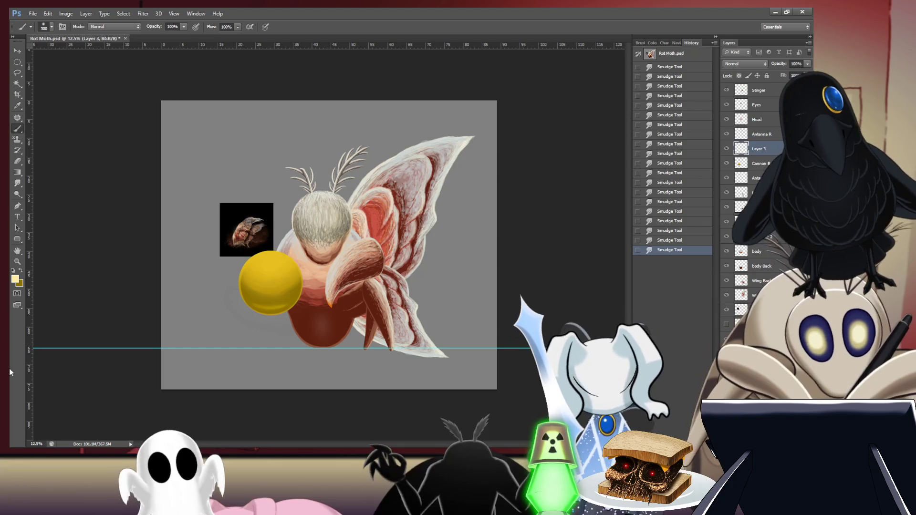
{"action": "key", "text": "b"}
{"action": "scroll", "coordinate": [327, 281], "scroll_direction": "up", "scroll_amount": 5}
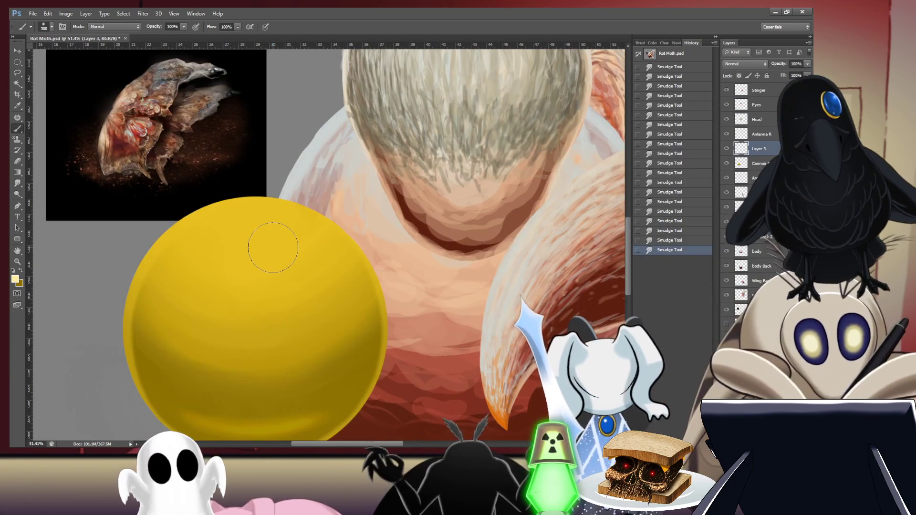
Step: Load a pale yellow sampled from the sphere on a size-1000 brush and clip the new layer to the sphere
{"action": "key", "text": "bracketright"}
{"action": "key", "text": "bracketright"}
{"action": "key", "text": "bracketright"}
{"action": "key", "text": "bracketright"}
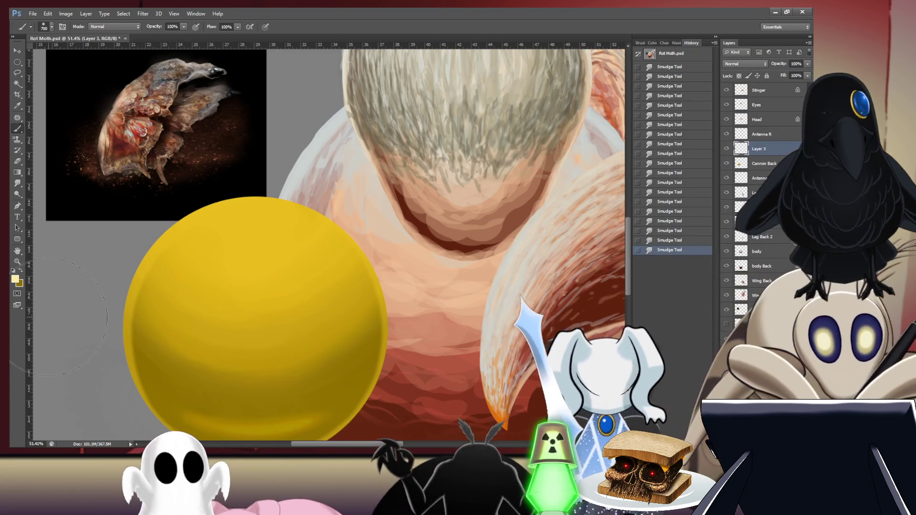
{"action": "key", "text": "bracketright"}
{"action": "key", "text": "d"}
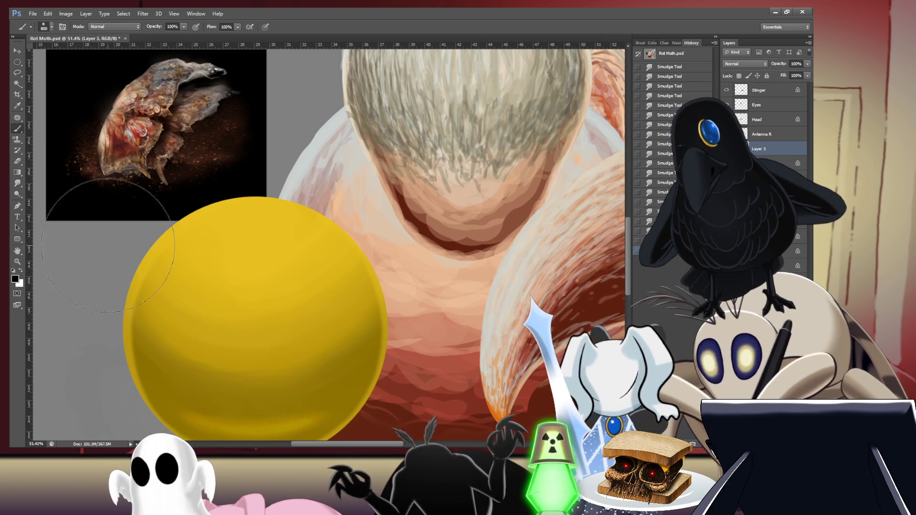
{"action": "key", "text": "i"}
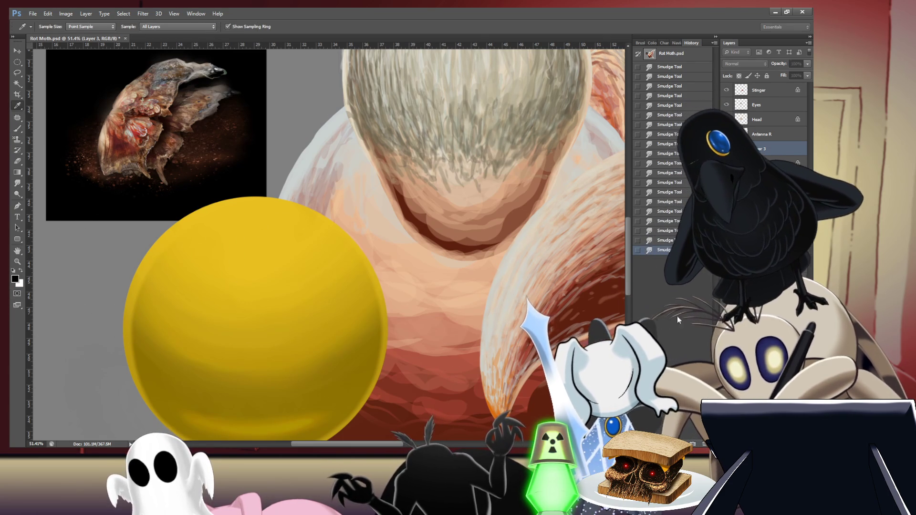
{"action": "left_click", "coordinate": [482, 243]}
{"action": "key", "text": "b"}
{"action": "key", "text": "bracketright"}
{"action": "key", "text": "bracketright"}
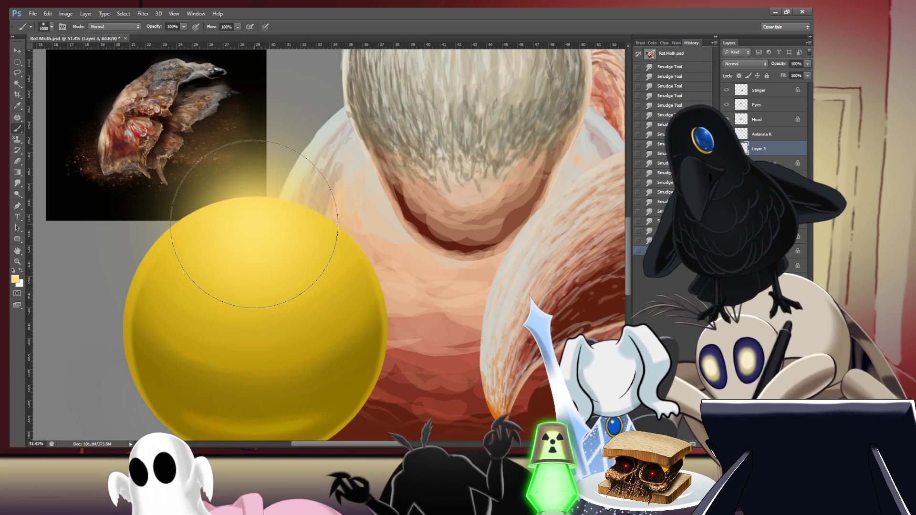
{"action": "key", "text": "ctrl+alt+g"}
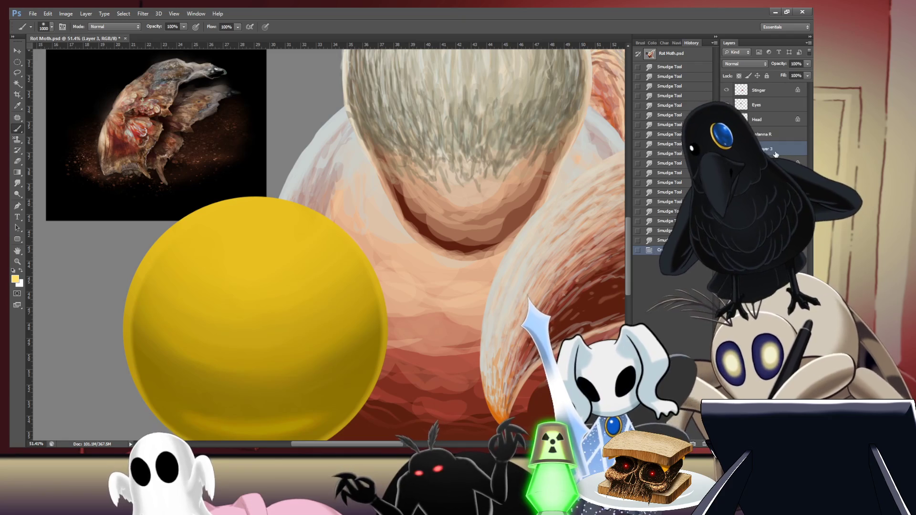
{"action": "left_click", "coordinate": [772, 154]}
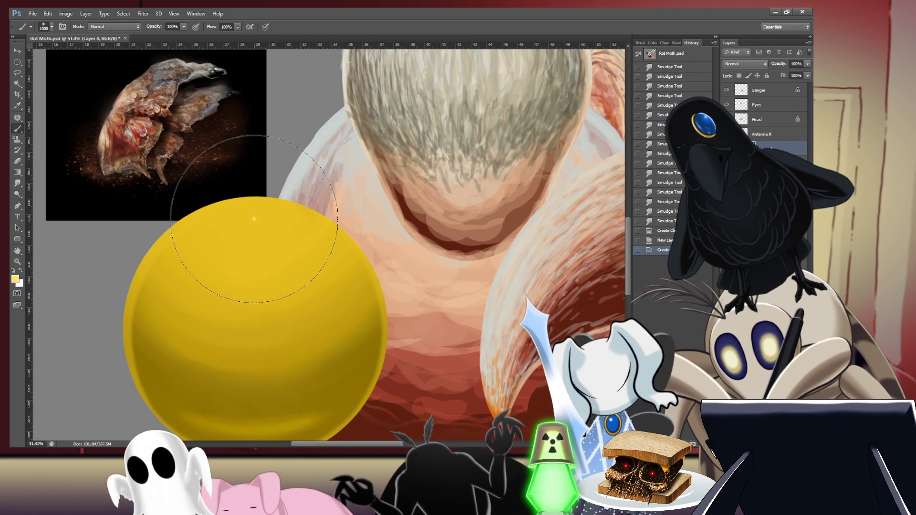
{"action": "left_click", "coordinate": [255, 219]}
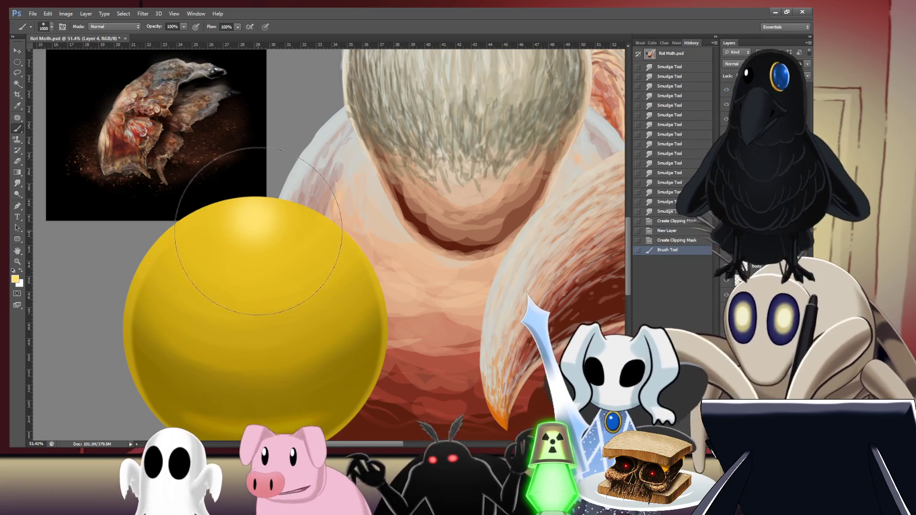
{"action": "key", "text": "ctrl+z"}
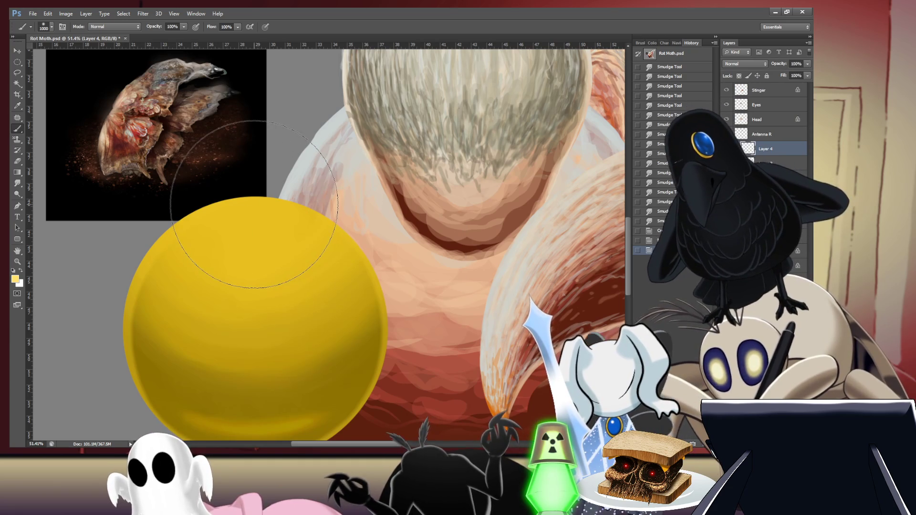
Step: Paint a bright soft highlight on the sphere's top, reducing the brush to 800
{"action": "scroll", "coordinate": [254, 204], "scroll_direction": "up", "scroll_amount": 1}
{"action": "left_click", "coordinate": [254, 204]}
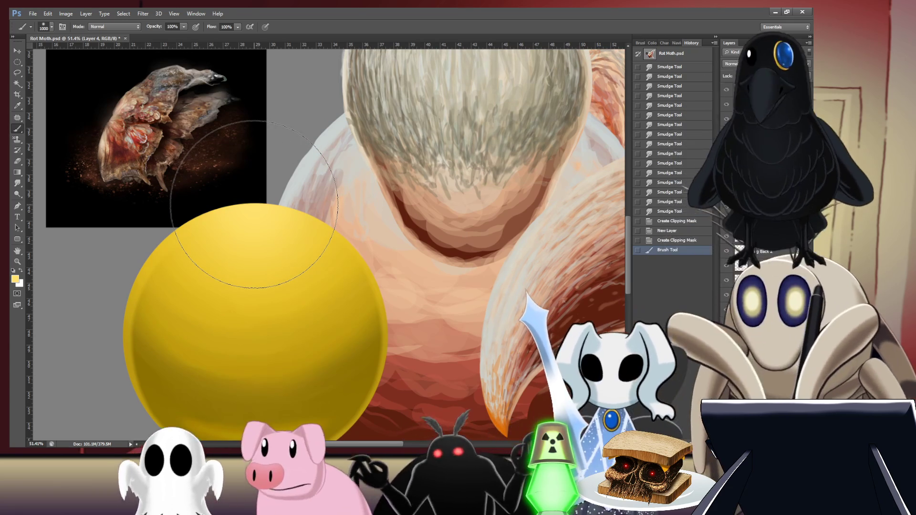
{"action": "scroll", "coordinate": [259, 233], "scroll_direction": "down", "scroll_amount": 1}
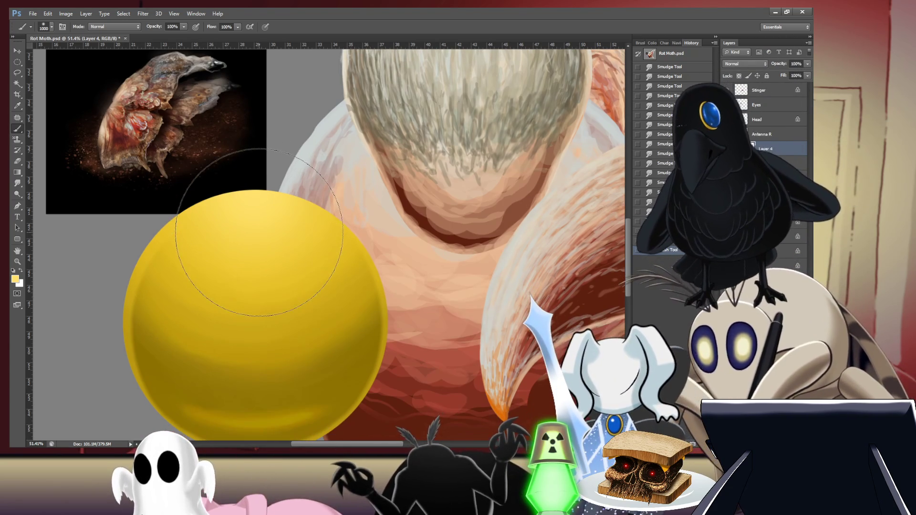
{"action": "left_click", "coordinate": [258, 208]}
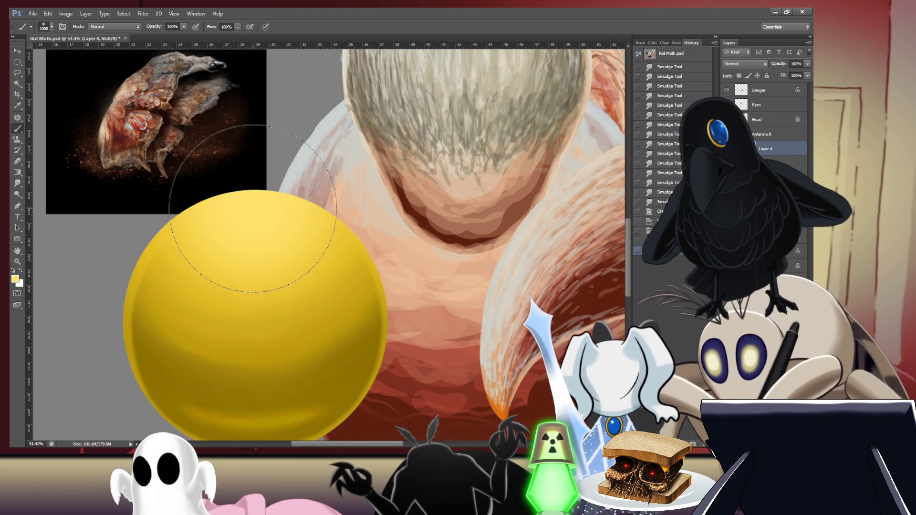
{"action": "key", "text": "i"}
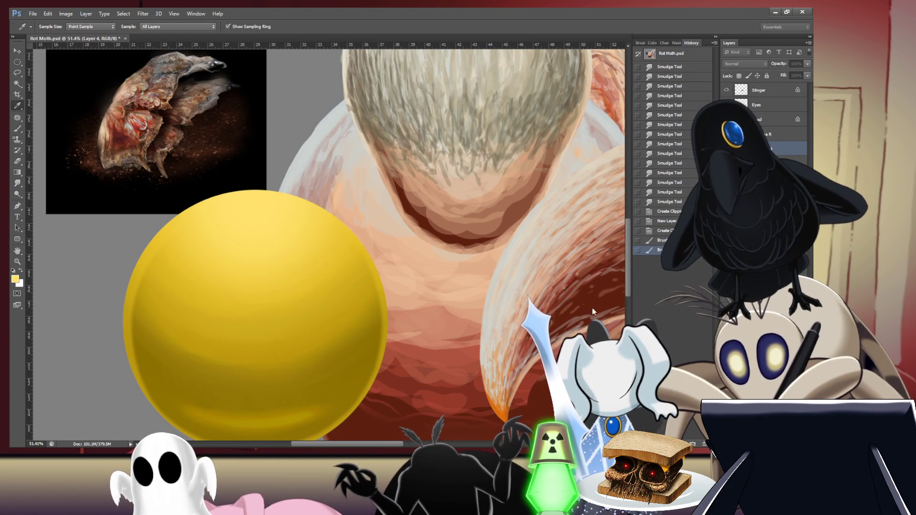
{"action": "key", "text": "b"}
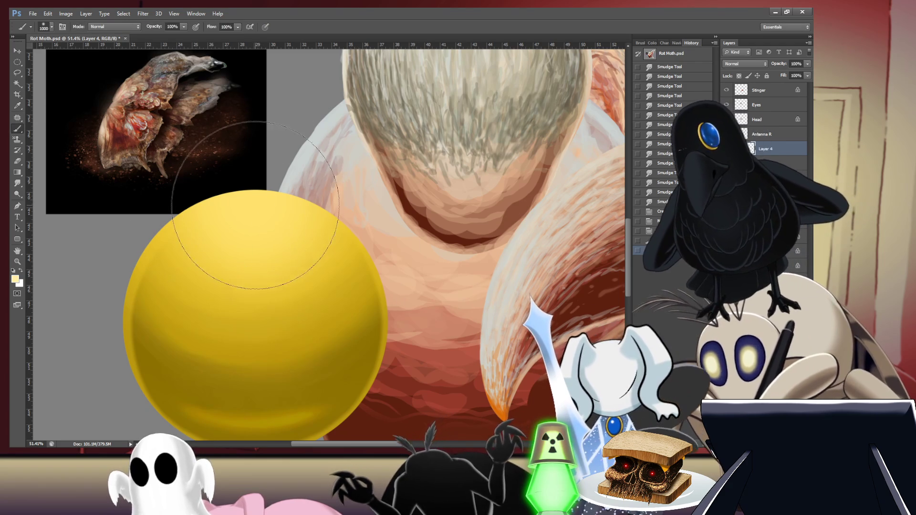
{"action": "key", "text": "bracketleft"}
{"action": "key", "text": "bracketleft"}
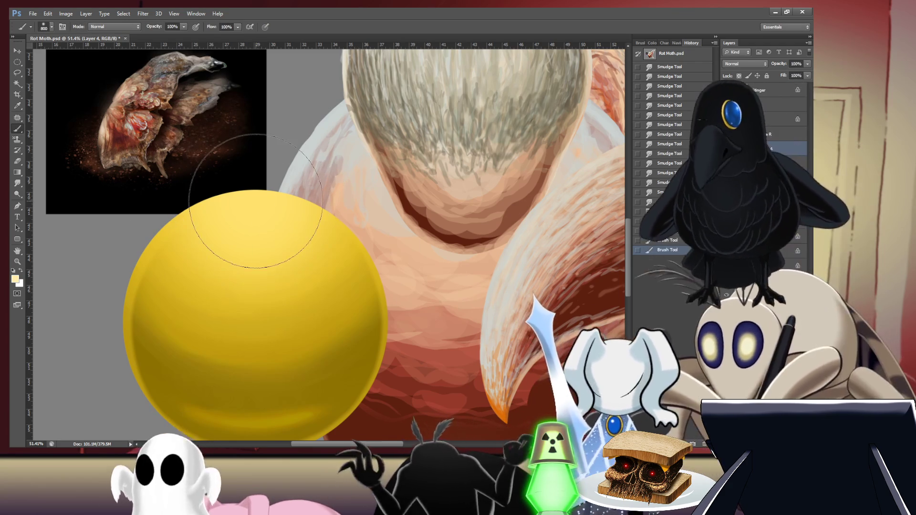
{"action": "left_click", "coordinate": [256, 200]}
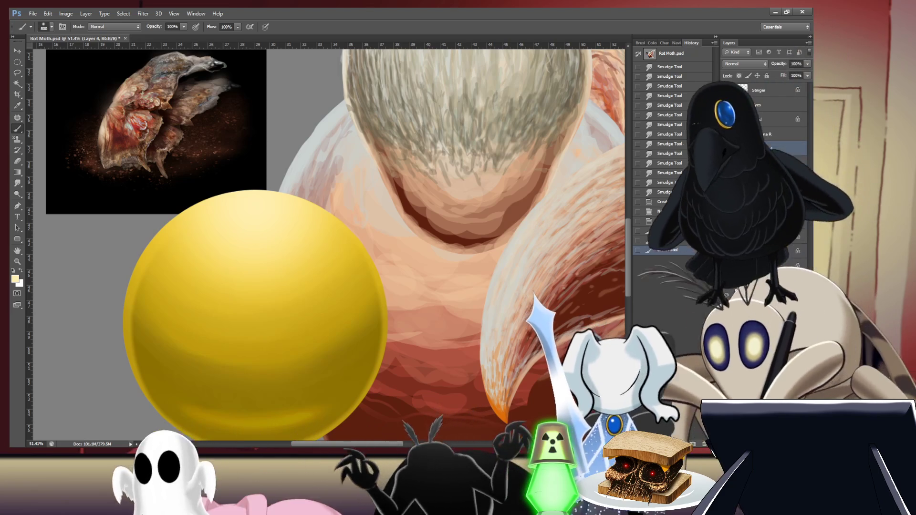
Step: At brush size 150, paint light rims down the right and left edges and darken the lower left
{"action": "key", "text": "bracketleft"}
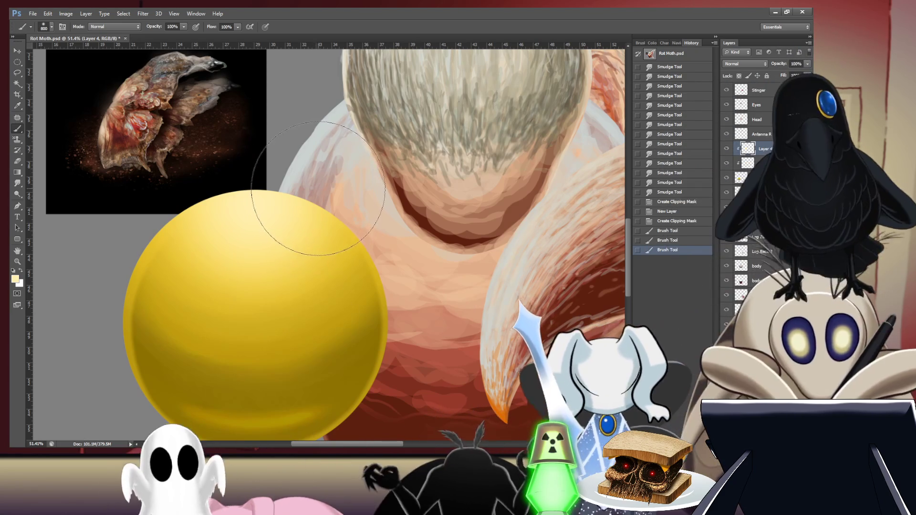
{"action": "key", "text": "bracketleft"}
{"action": "key", "text": "bracketleft"}
{"action": "key", "text": "bracketleft"}
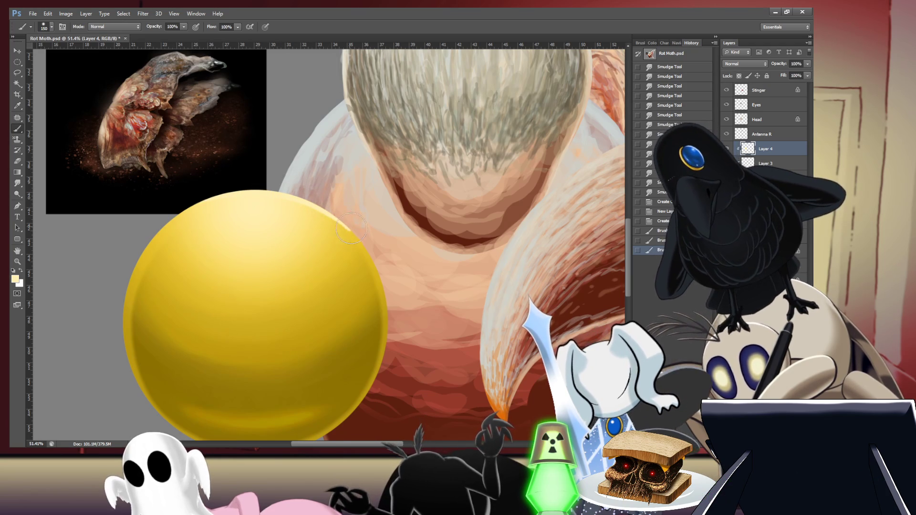
{"action": "left_click_drag", "start_coordinate": [384, 285], "coordinate": [394, 369]}
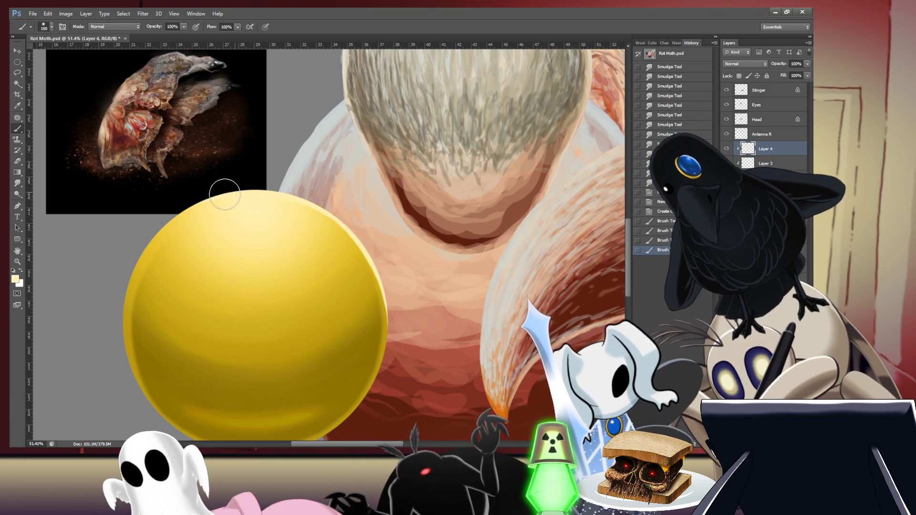
{"action": "mouse_move", "coordinate": [200, 202]}
{"action": "left_mouse_down"}
{"action": "mouse_move", "coordinate": [163, 224]}
{"action": "mouse_move", "coordinate": [130, 274]}
{"action": "mouse_move", "coordinate": [120, 338]}
{"action": "mouse_move", "coordinate": [123, 368]}
{"action": "mouse_move", "coordinate": [138, 380]}
{"action": "left_mouse_up"}
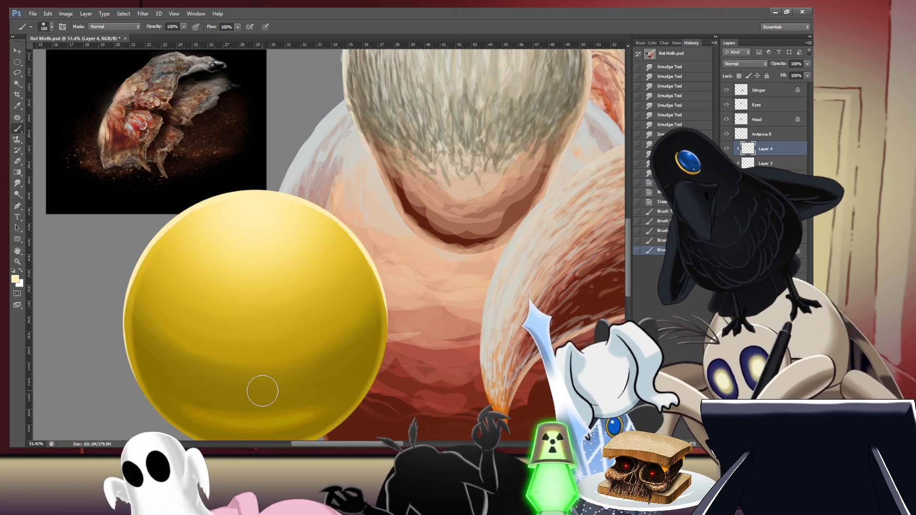
{"action": "key", "text": "ctrl+z"}
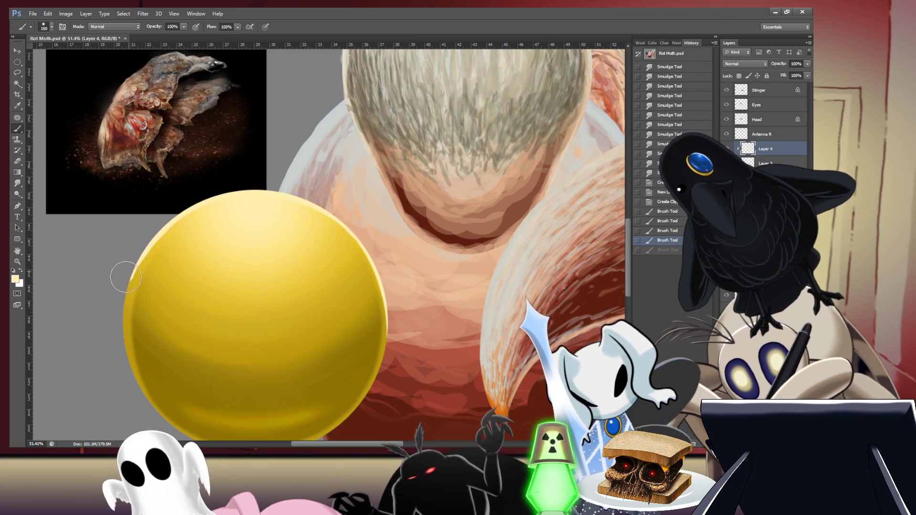
{"action": "key", "text": "ctrl+z"}
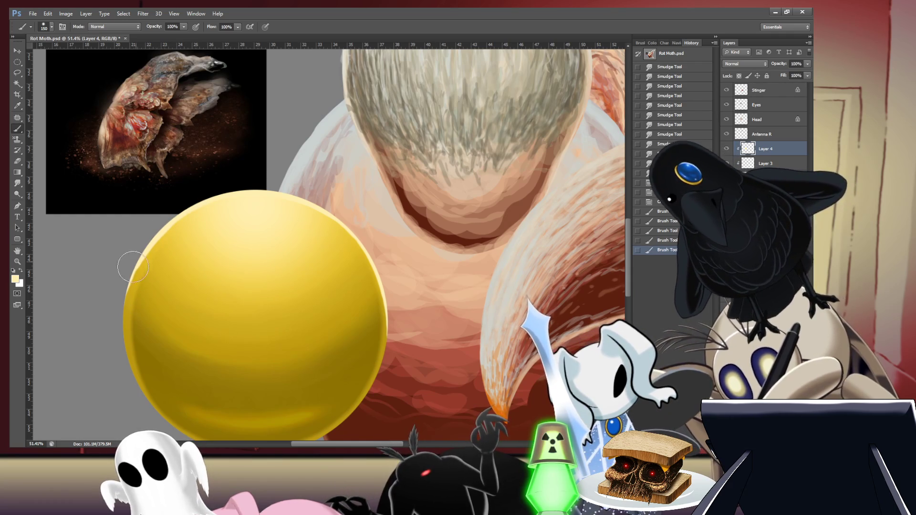
{"action": "left_click_drag", "start_coordinate": [118, 315], "coordinate": [131, 383]}
{"action": "left_click_drag", "start_coordinate": [125, 272], "coordinate": [131, 324]}
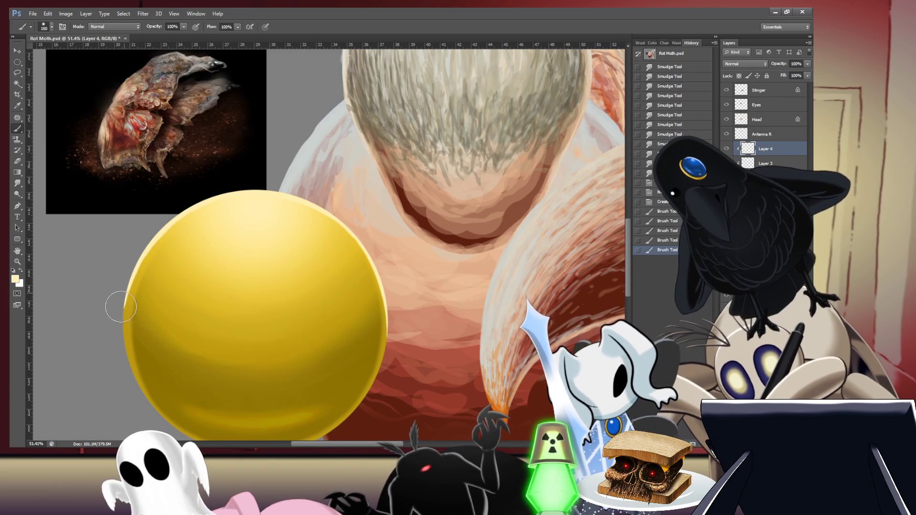
{"action": "left_click_drag", "start_coordinate": [121, 305], "coordinate": [117, 342]}
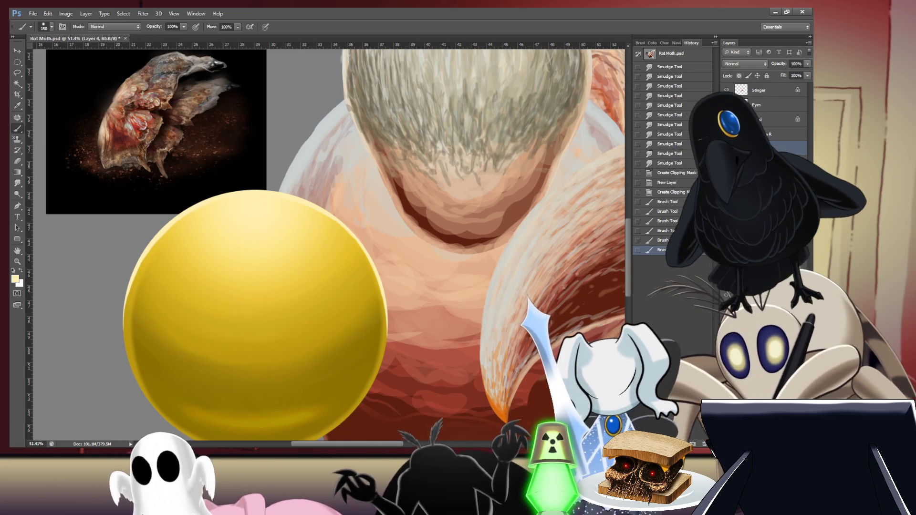
{"action": "key", "text": "ctrl+minus"}
{"action": "key", "text": "ctrl+minus"}
{"action": "key", "text": "ctrl+minus"}
{"action": "key", "text": "ctrl+minus"}
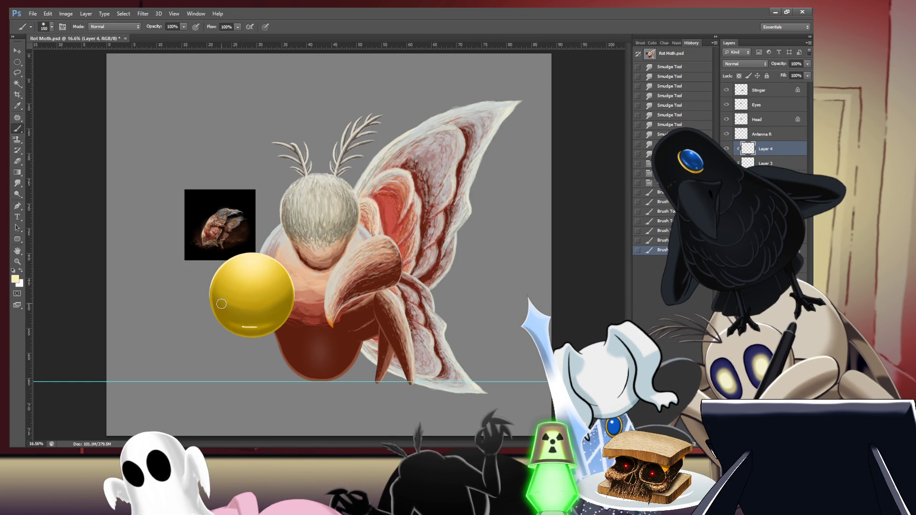
Step: Dab a white highlight at the sphere's top and smear it with a size-300 smudge brush
{"action": "left_click", "coordinate": [257, 263]}
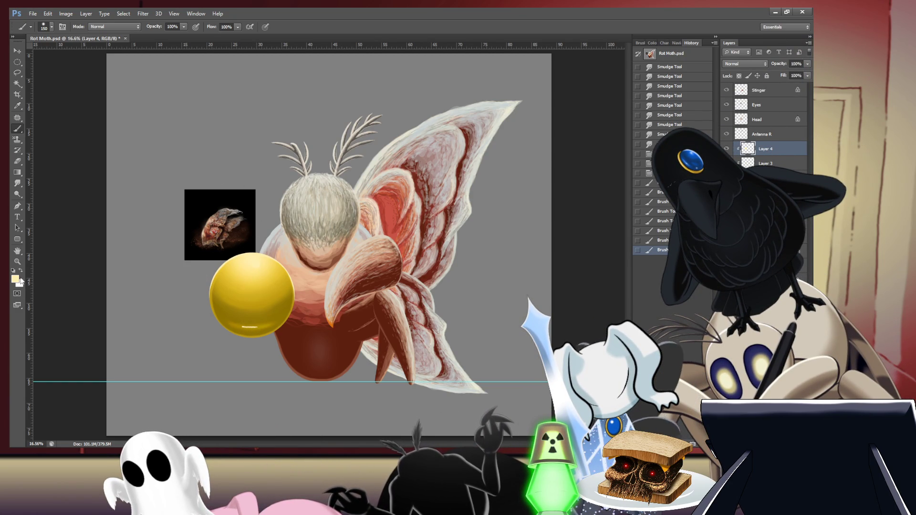
{"action": "key", "text": "i"}
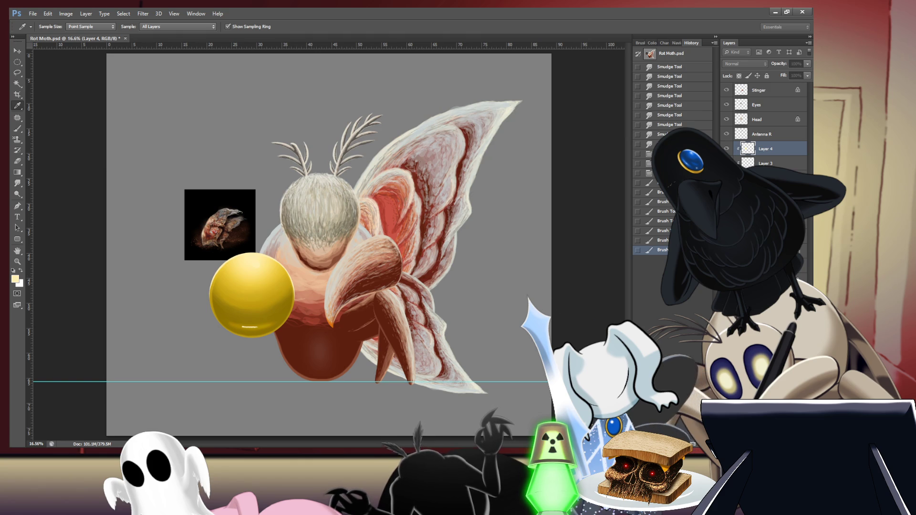
{"action": "key", "text": "b"}
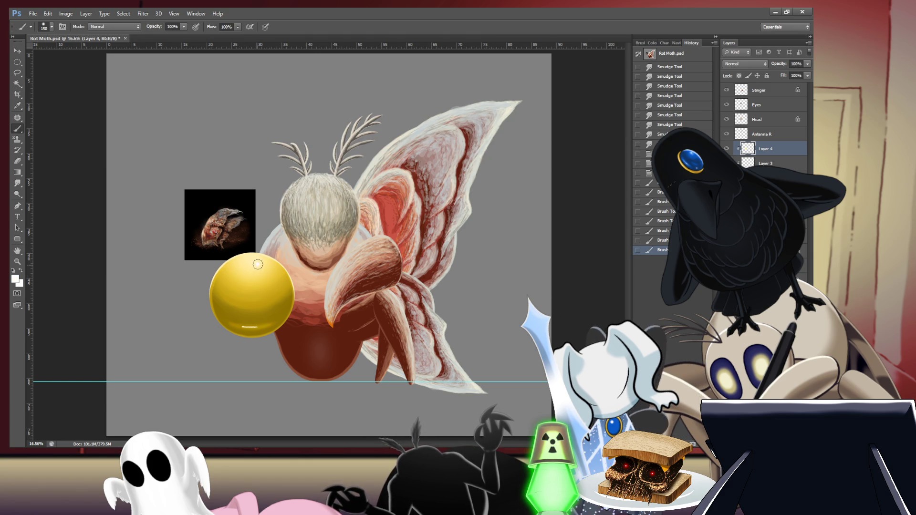
{"action": "left_click", "coordinate": [257, 265]}
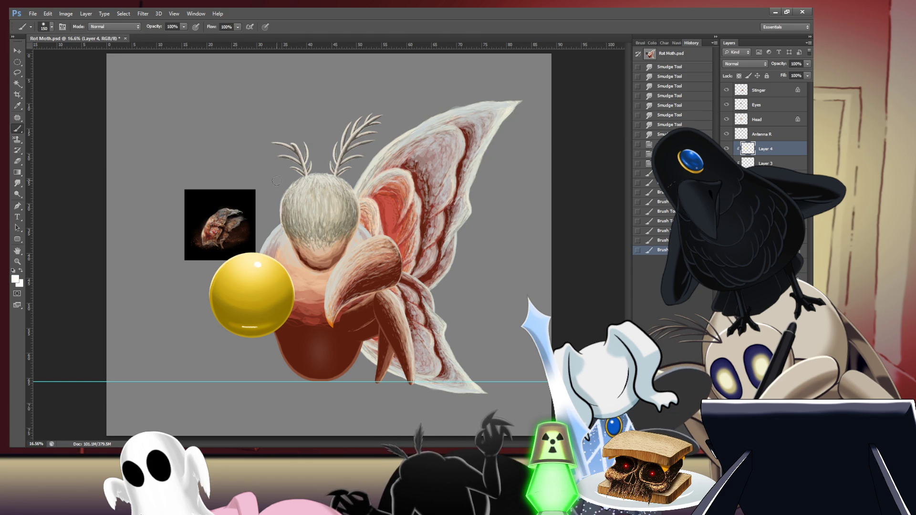
{"action": "key", "text": "r"}
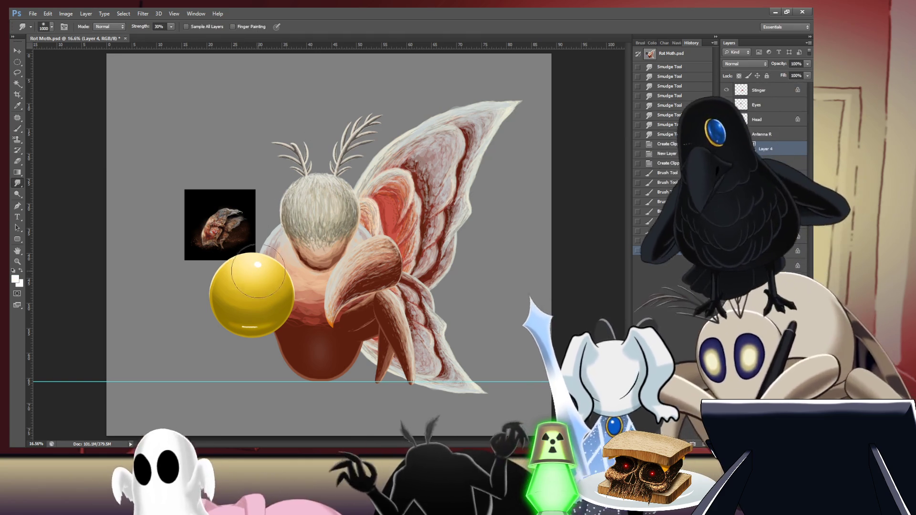
{"action": "key", "text": "bracketleft"}
{"action": "key", "text": "bracketleft"}
{"action": "key", "text": "bracketleft"}
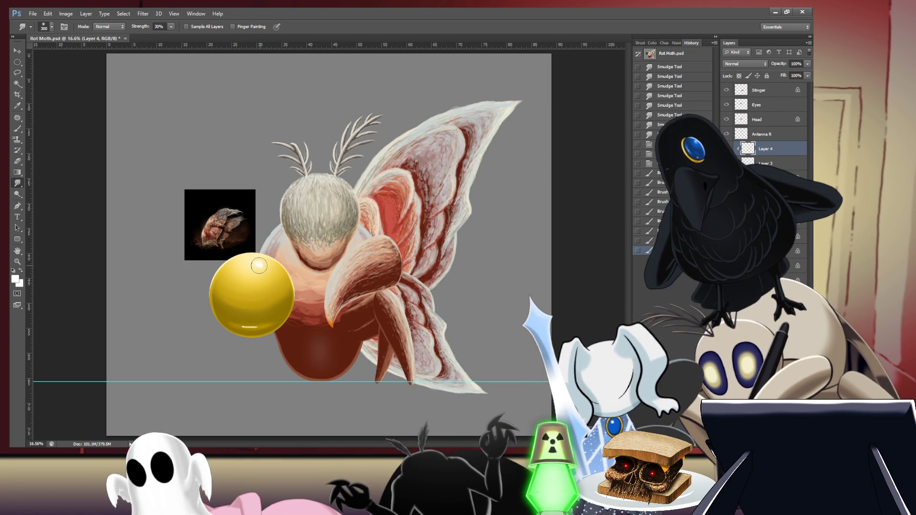
{"action": "mouse_move", "coordinate": [263, 265]}
{"action": "left_mouse_down"}
{"action": "mouse_move", "coordinate": [275, 276]}
{"action": "mouse_move", "coordinate": [260, 305]}
{"action": "left_mouse_up"}
Step: Repaint the top highlight and smudge the light streak along the sphere's bottom
{"action": "key", "text": "b"}
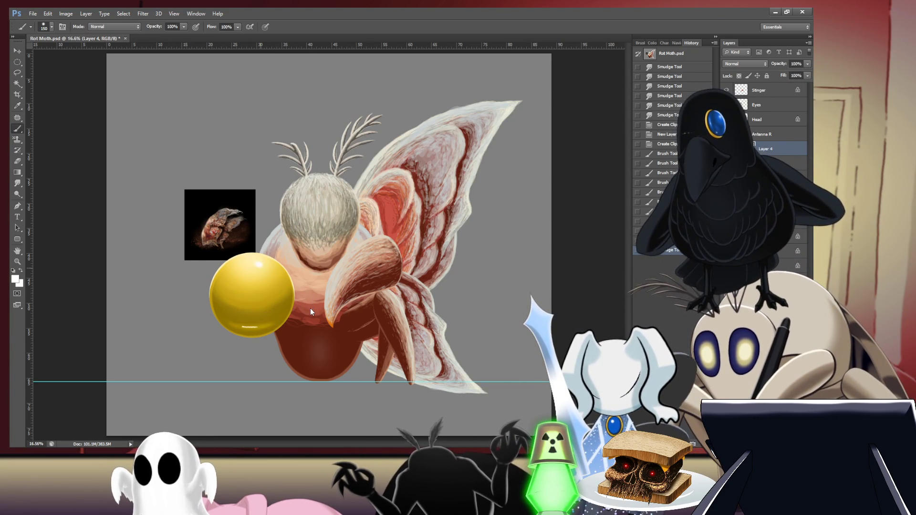
{"action": "left_click", "coordinate": [258, 265]}
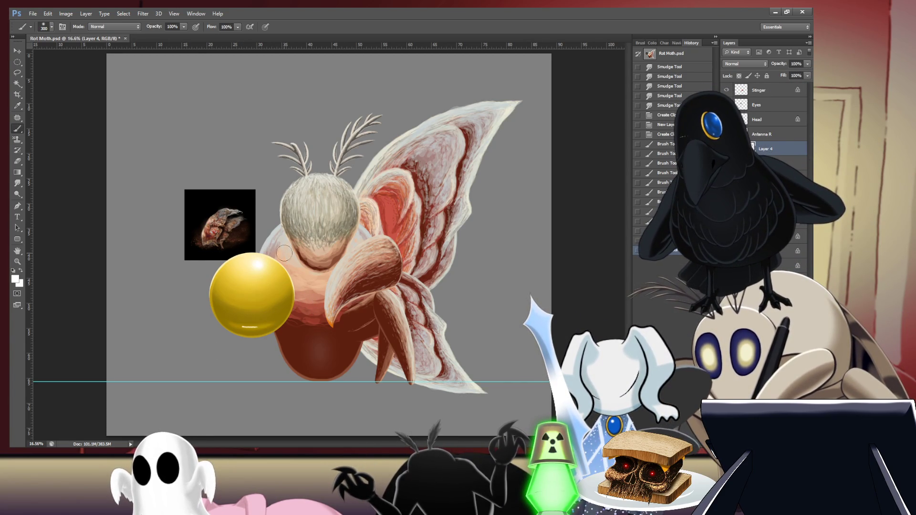
{"action": "key", "text": "r"}
{"action": "mouse_move", "coordinate": [249, 331]}
{"action": "left_mouse_down"}
{"action": "mouse_move", "coordinate": [267, 320]}
{"action": "mouse_move", "coordinate": [214, 319]}
{"action": "mouse_move", "coordinate": [294, 319]}
{"action": "mouse_move", "coordinate": [212, 319]}
{"action": "mouse_move", "coordinate": [286, 319]}
{"action": "mouse_move", "coordinate": [220, 318]}
{"action": "mouse_move", "coordinate": [227, 309]}
{"action": "mouse_move", "coordinate": [281, 314]}
{"action": "mouse_move", "coordinate": [225, 313]}
{"action": "left_mouse_up"}
{"action": "left_click_drag", "start_coordinate": [331, 302], "coordinate": [294, 309]}
Step: Make three more smudge passes along the bottom highlight band to soften it into the shading
{"action": "left_click_drag", "start_coordinate": [213, 300], "coordinate": [190, 294]}
{"action": "left_click_drag", "start_coordinate": [289, 317], "coordinate": [213, 317]}
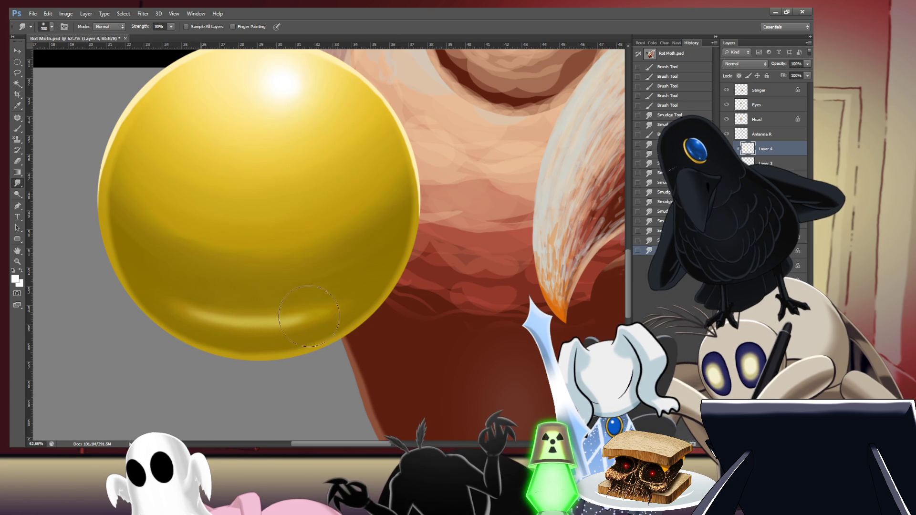
{"action": "left_click_drag", "start_coordinate": [304, 317], "coordinate": [373, 292]}
{"action": "key", "text": "b"}
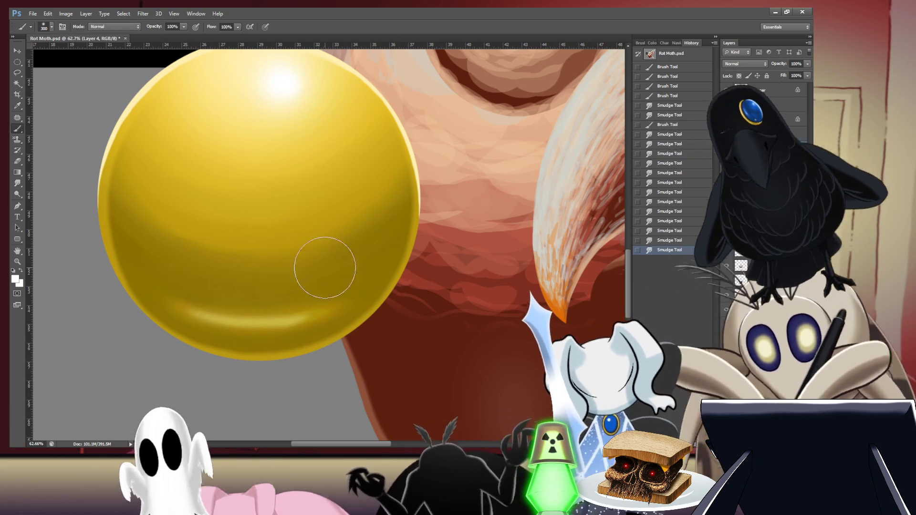
{"action": "key", "text": "i"}
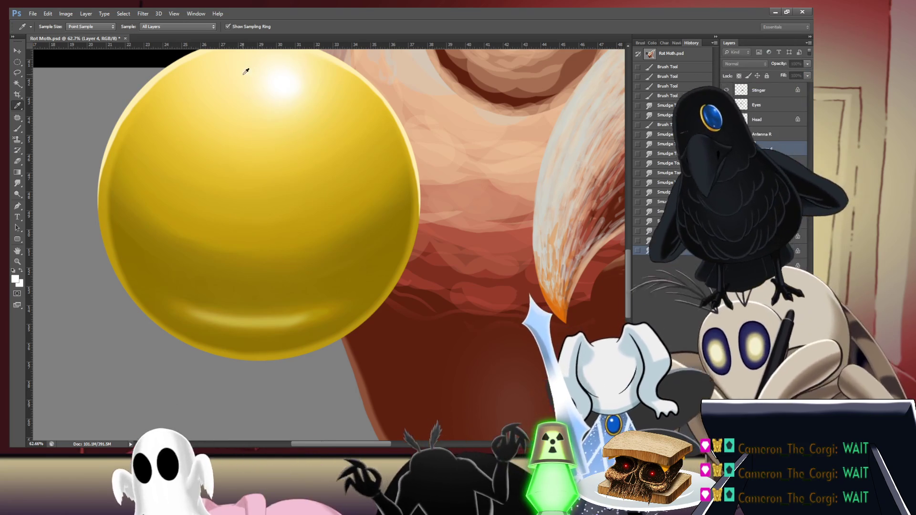
Step: Sample a dark gold from the sphere and shrink the brush to 90
{"action": "key", "text": "b"}
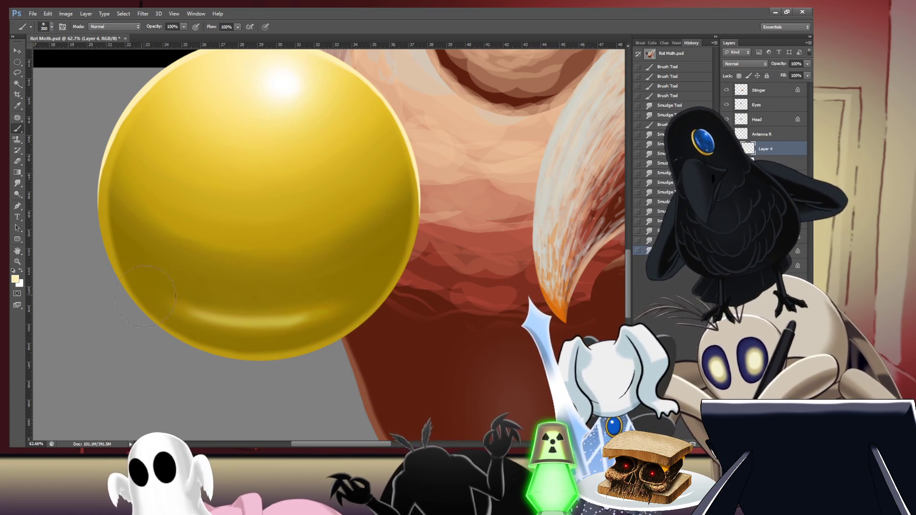
{"action": "key", "text": "i"}
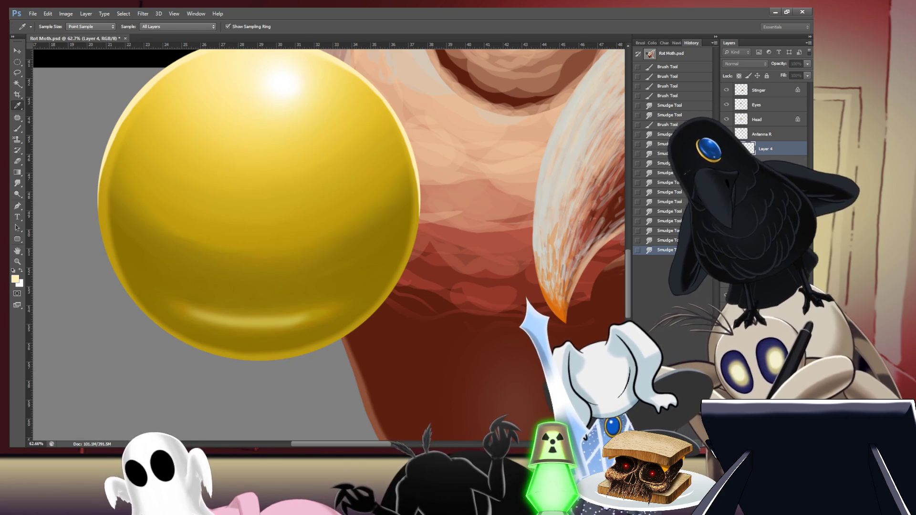
{"action": "left_click", "coordinate": [245, 283]}
{"action": "key", "text": "b"}
{"action": "key", "text": "bracketleft"}
{"action": "key", "text": "bracketleft"}
{"action": "key", "text": "bracketleft"}
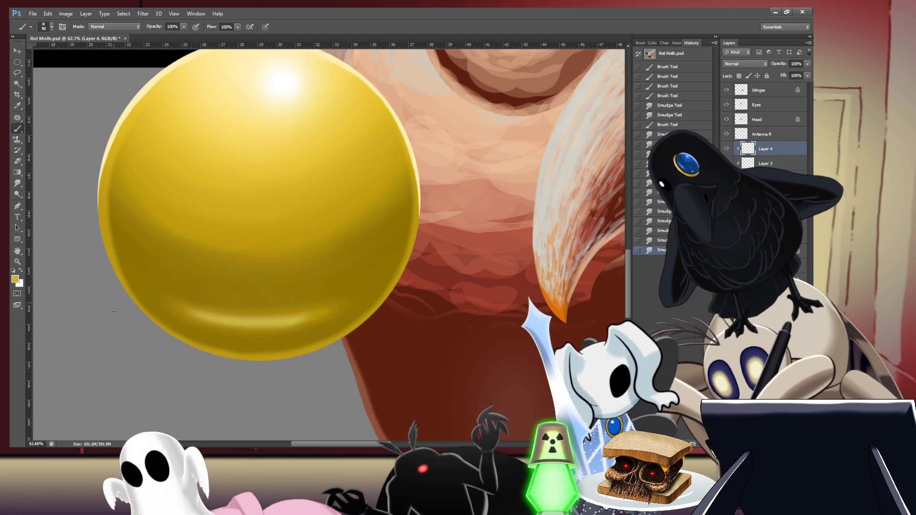
Step: Paint a lighter sampled yellow rim along the sphere's lower-left edge
{"action": "key", "text": "i"}
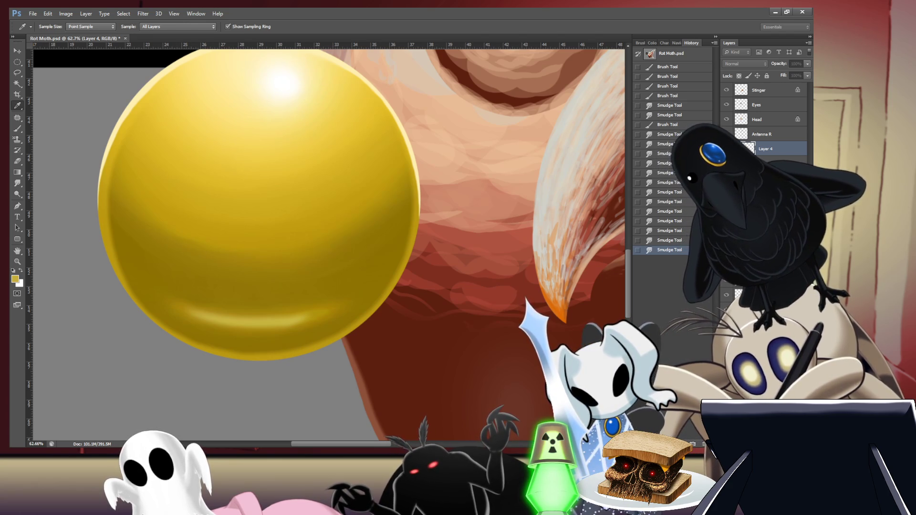
{"action": "left_click", "coordinate": [148, 303]}
{"action": "key", "text": "b"}
{"action": "left_click_drag", "start_coordinate": [148, 303], "coordinate": [119, 306]}
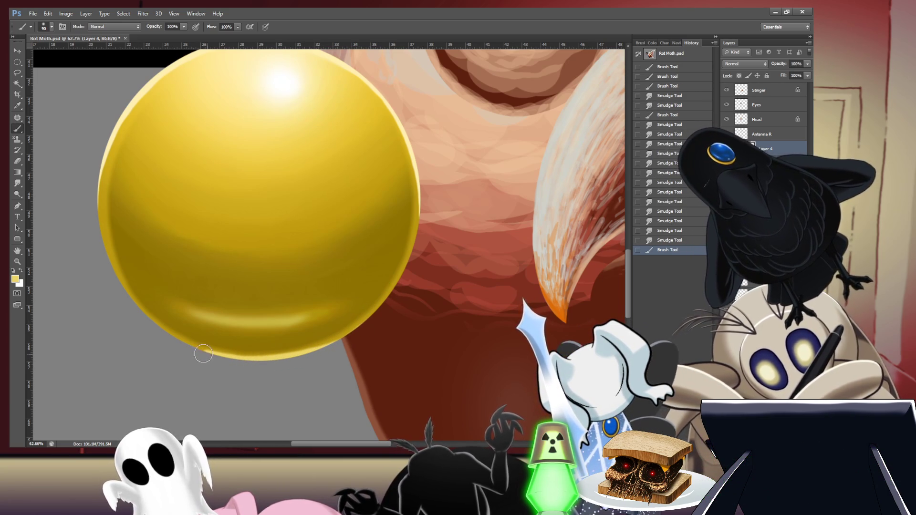
{"action": "left_click_drag", "start_coordinate": [205, 354], "coordinate": [167, 337]}
{"action": "mouse_move", "coordinate": [321, 261]}
{"action": "left_mouse_down"}
{"action": "mouse_move", "coordinate": [311, 249]}
{"action": "mouse_move", "coordinate": [303, 282]}
{"action": "mouse_move", "coordinate": [321, 282]}
{"action": "left_mouse_up"}
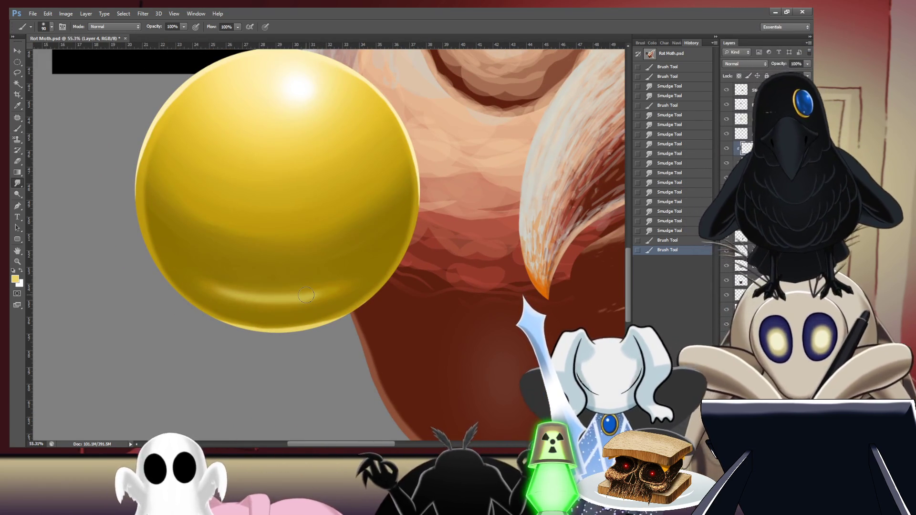
Step: Soften the sphere's lower-left and bottom rim highlight into the gold using the Smudge tool at 30% strength
{"action": "key", "text": "r"}
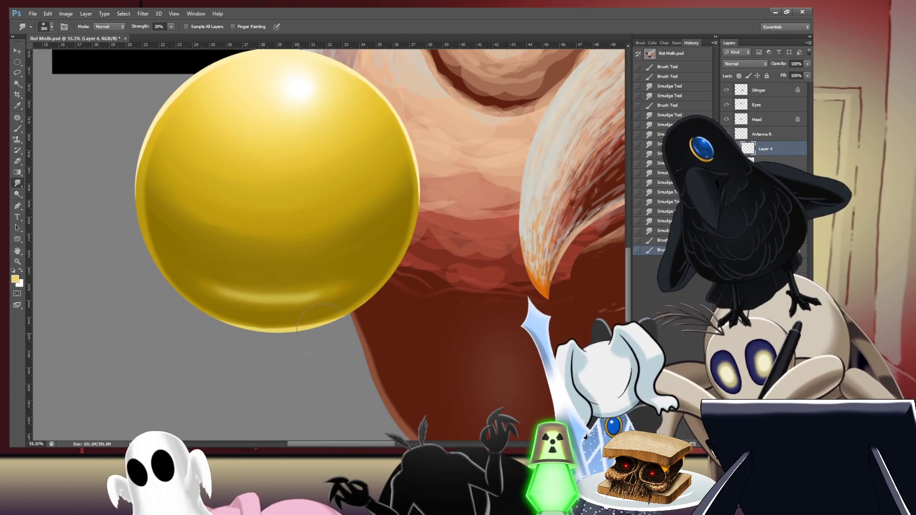
{"action": "left_click_drag", "start_coordinate": [383, 296], "coordinate": [326, 305]}
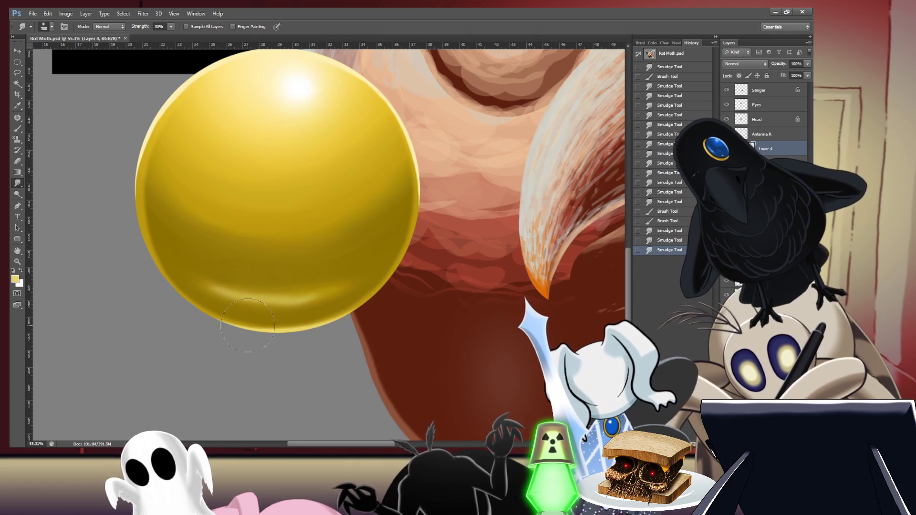
{"action": "left_click_drag", "start_coordinate": [198, 306], "coordinate": [205, 279]}
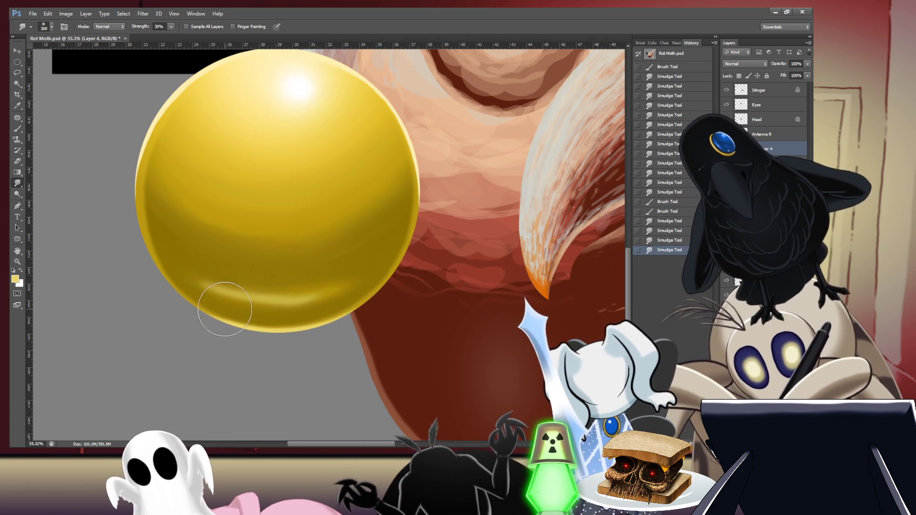
{"action": "left_click_drag", "start_coordinate": [225, 309], "coordinate": [192, 289]}
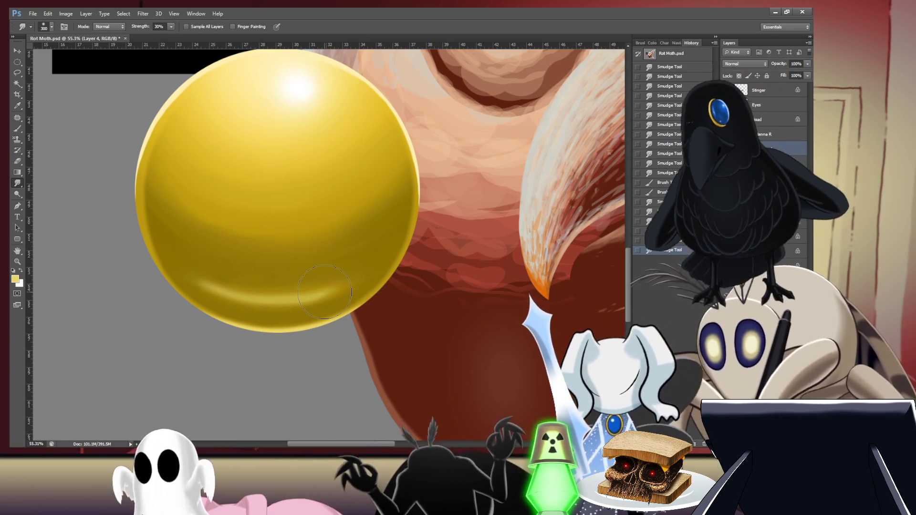
{"action": "mouse_move", "coordinate": [325, 311]}
{"action": "left_mouse_down"}
{"action": "mouse_move", "coordinate": [385, 287]}
{"action": "mouse_move", "coordinate": [278, 309]}
{"action": "left_mouse_up"}
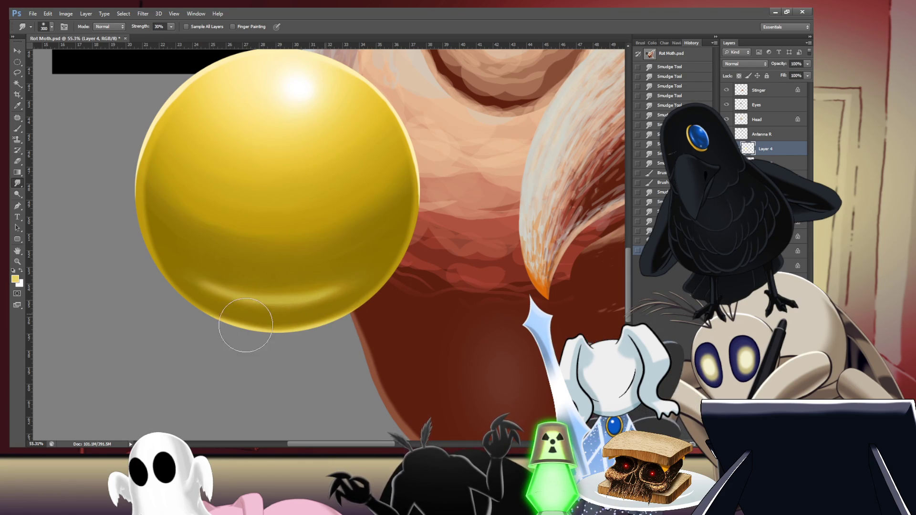
{"action": "left_click_drag", "start_coordinate": [213, 298], "coordinate": [268, 328]}
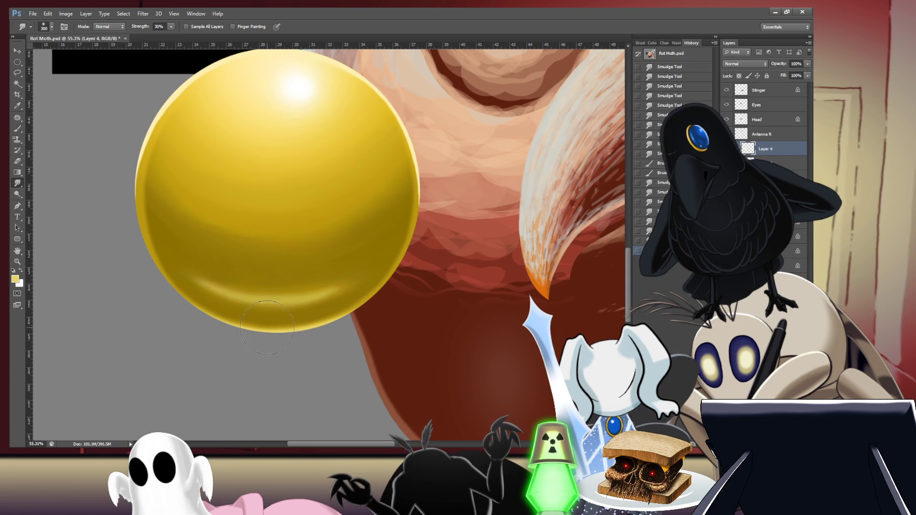
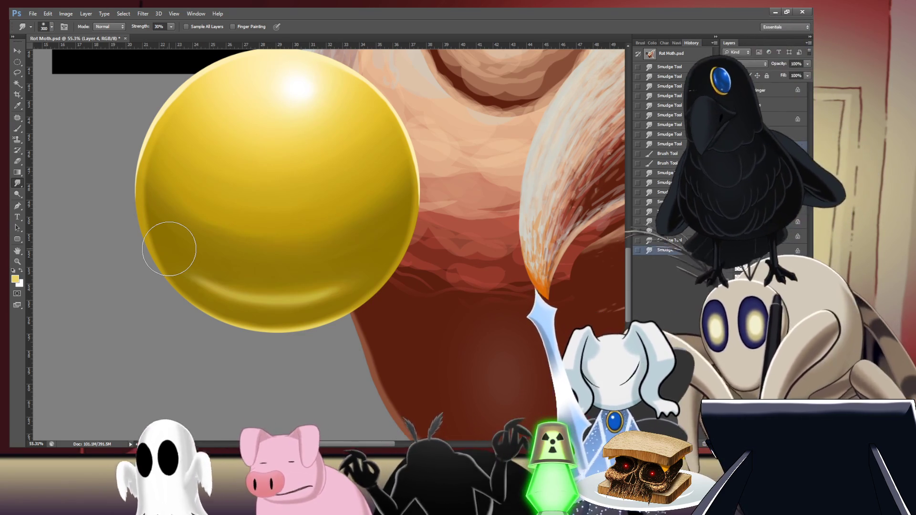
Step: Fit the whole moth painting with the gold sphere on screen at about 19% zoom
{"action": "key", "text": "ctrl+0"}
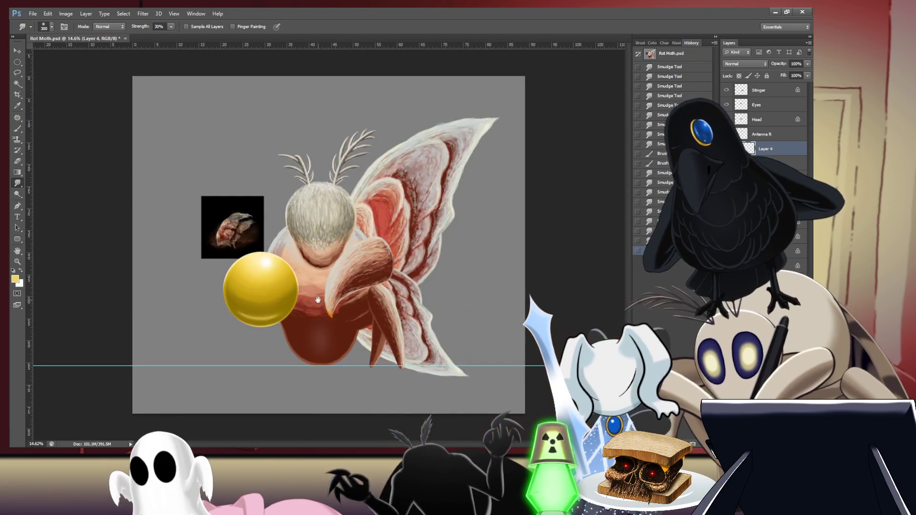
{"action": "scroll", "coordinate": [344, 272], "scroll_direction": "down", "scroll_amount": 1}
{"action": "scroll", "coordinate": [329, 273], "scroll_direction": "up", "scroll_amount": 2}
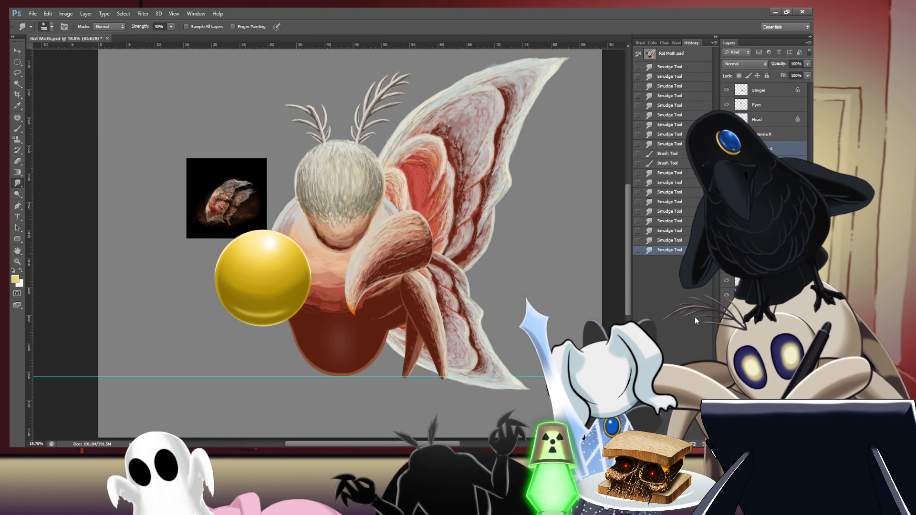
Step: Merge the gold sphere's layers into one layer named 'Common Back'
{"action": "key", "text": "ctrl+e"}
{"action": "double_click", "coordinate": [760, 149]}
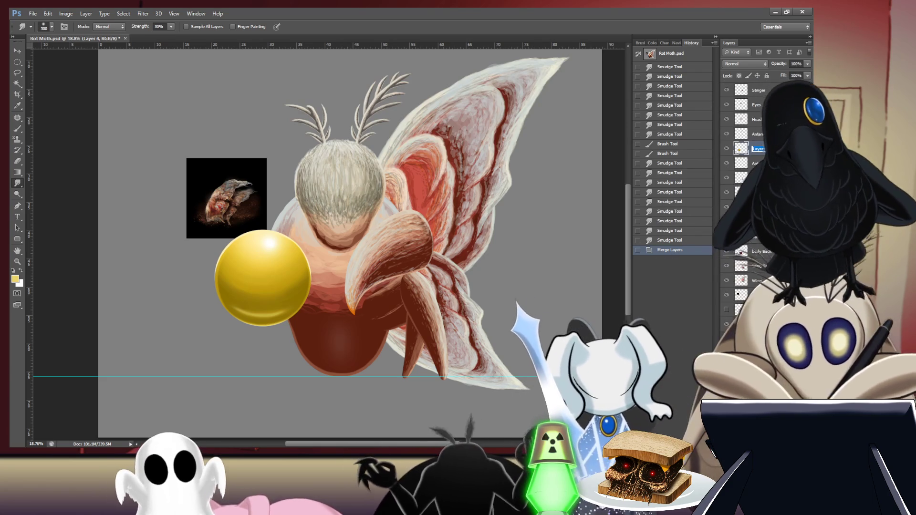
{"action": "type", "text": "Commo"}
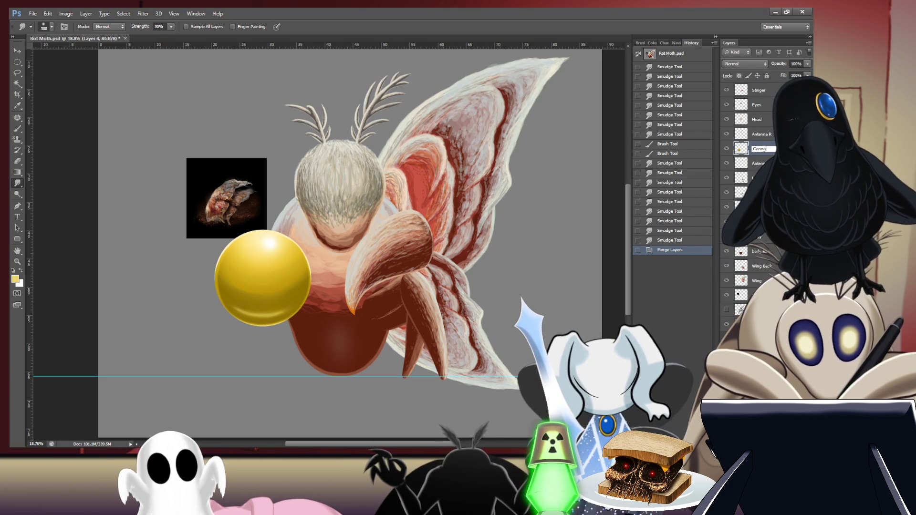
{"action": "type", "text": "n Back"}
{"action": "key", "text": "Return"}
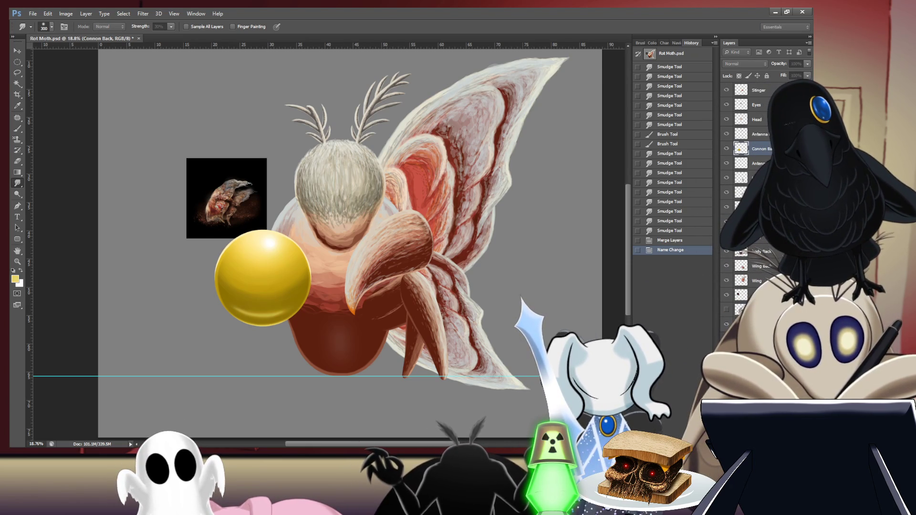
Step: Add a new empty layer named 'Cannon Front'
{"action": "type", "text": "Cannon Front"}
{"action": "key", "text": "Return"}
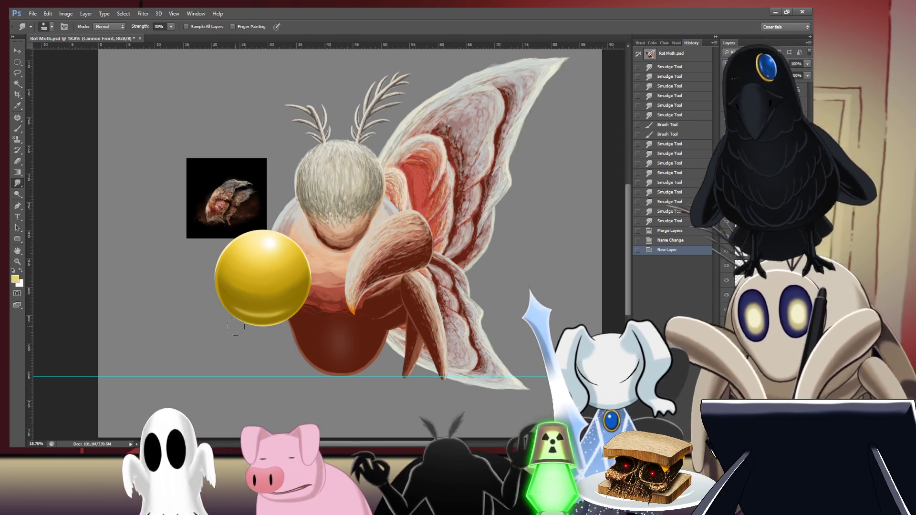
{"action": "key", "text": "m"}
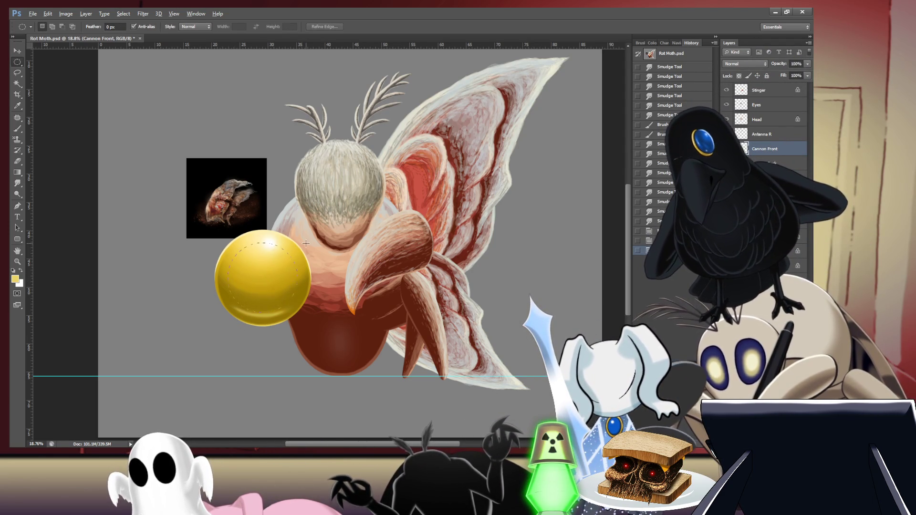
Step: Fill a circular selection on the gold sphere with sampled dark olive to form the cannon opening
{"action": "left_click_drag", "start_coordinate": [304, 246], "coordinate": [297, 310]}
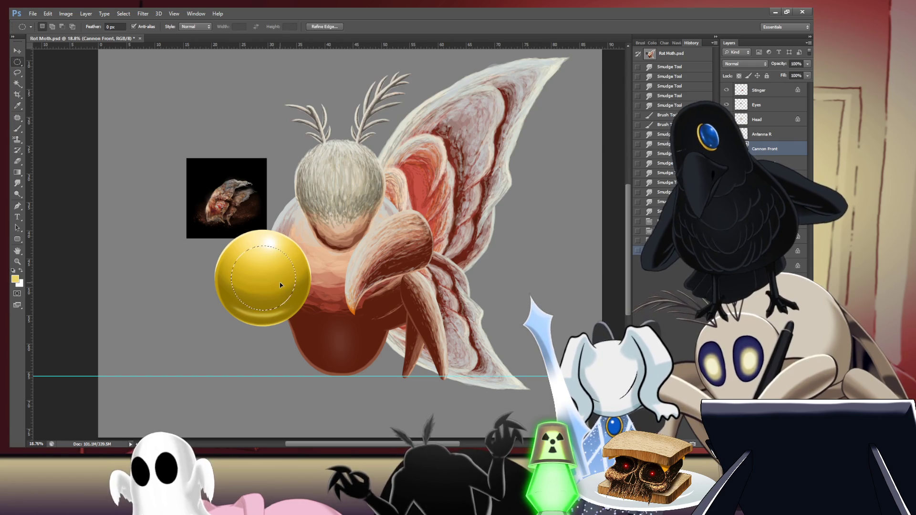
{"action": "key", "text": "ctrl+f"}
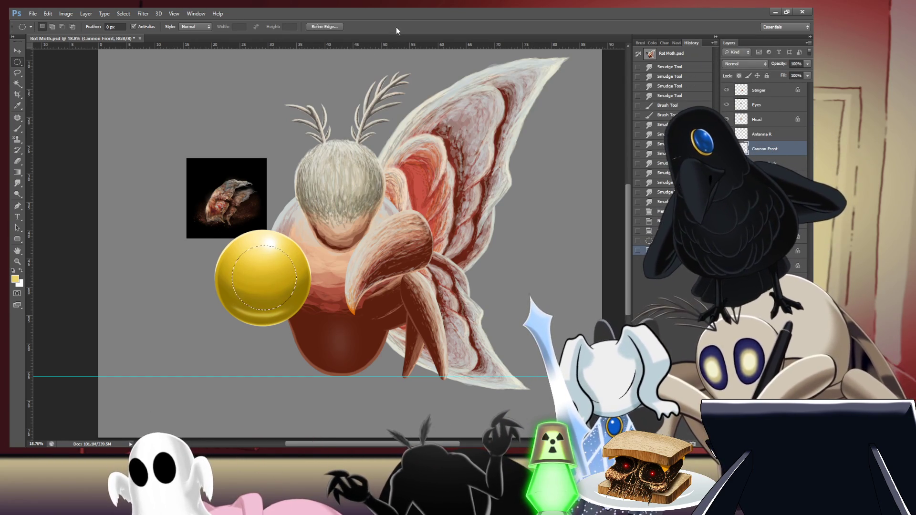
{"action": "key", "text": "i"}
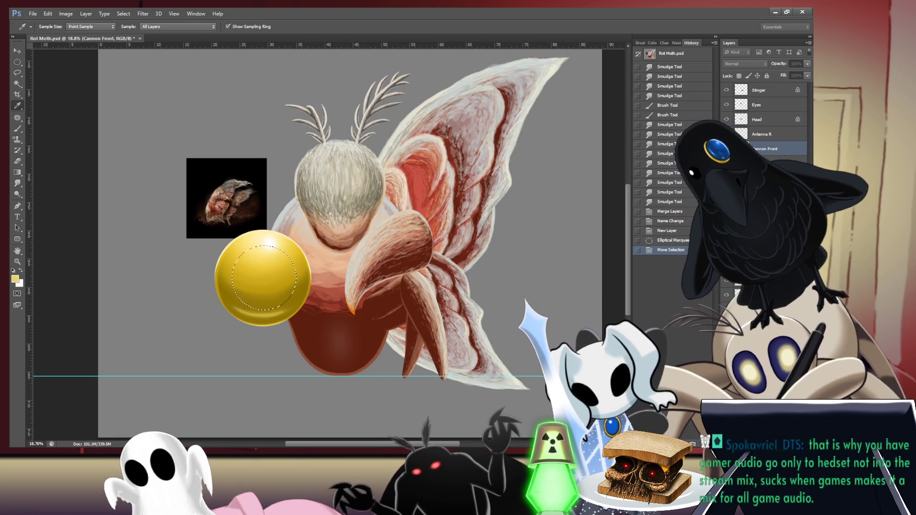
{"action": "key", "text": "m"}
{"action": "key", "text": "ctrl+BackSpace"}
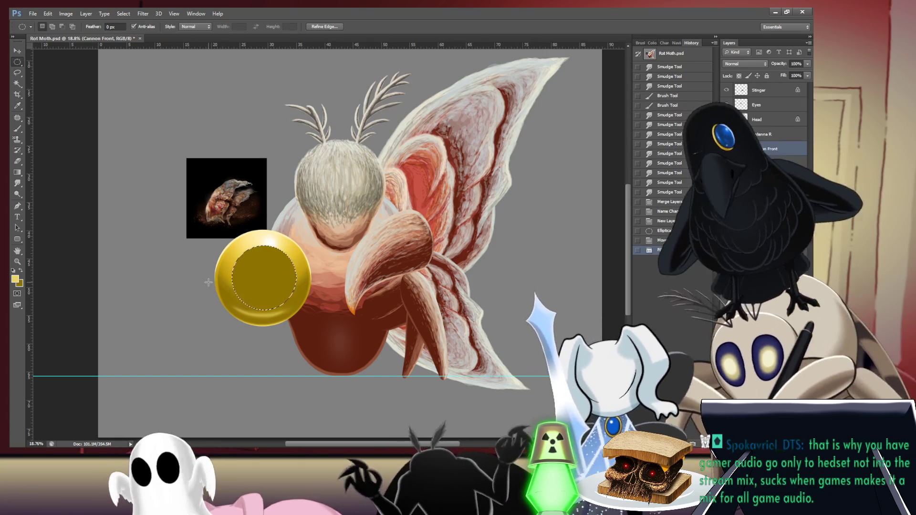
{"action": "key", "text": "ctrl+d"}
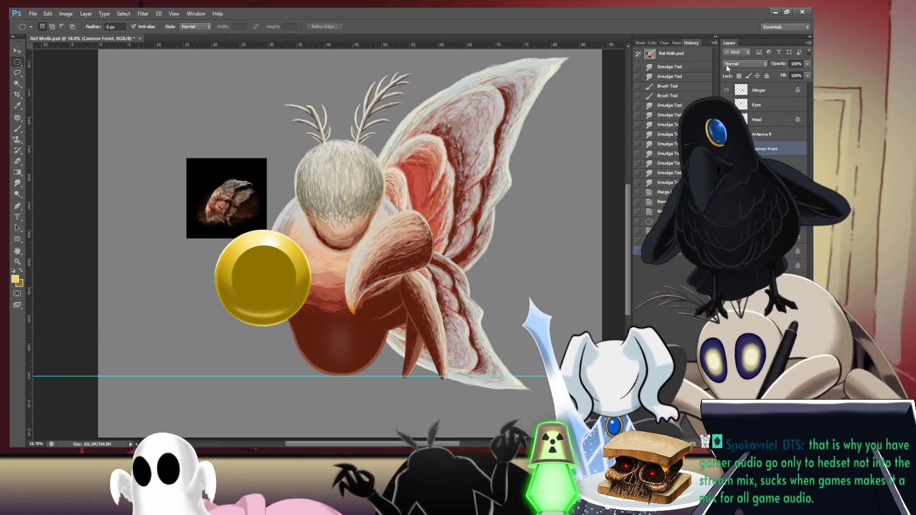
{"action": "key", "text": "i"}
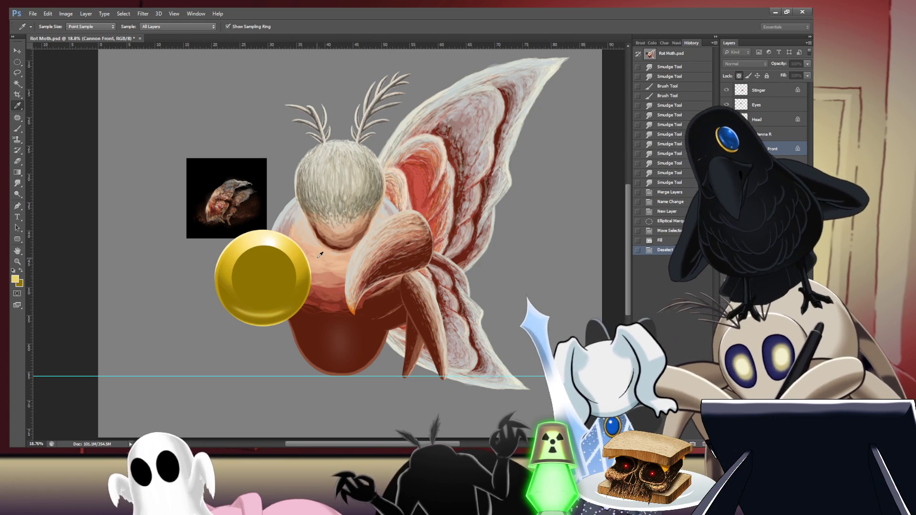
Step: Set up a size-100 brush and zoom in on the olive disc
{"action": "key", "text": "m"}
{"action": "key", "text": "b"}
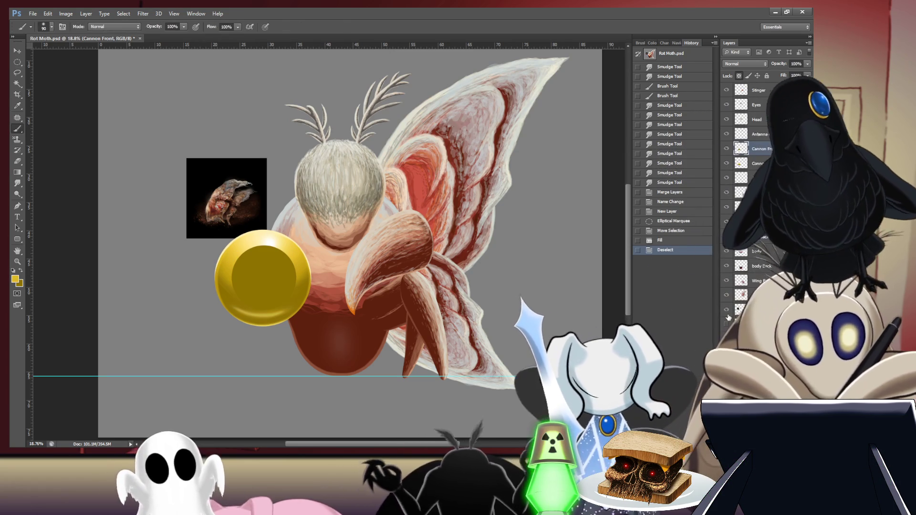
{"action": "key", "text": "bracketright"}
{"action": "key", "text": "bracketright"}
{"action": "key", "text": "bracketright"}
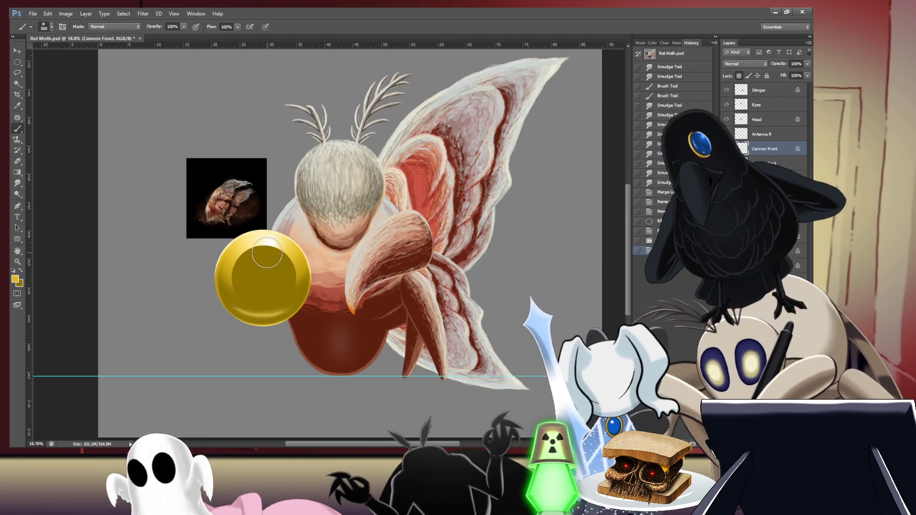
{"action": "key", "text": "bracketleft"}
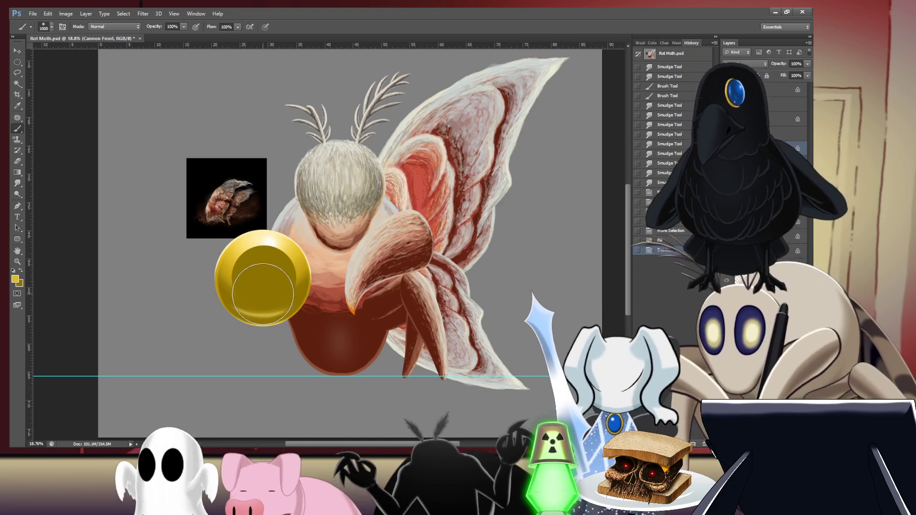
{"action": "scroll", "coordinate": [262, 295], "scroll_direction": "up", "scroll_amount": 4}
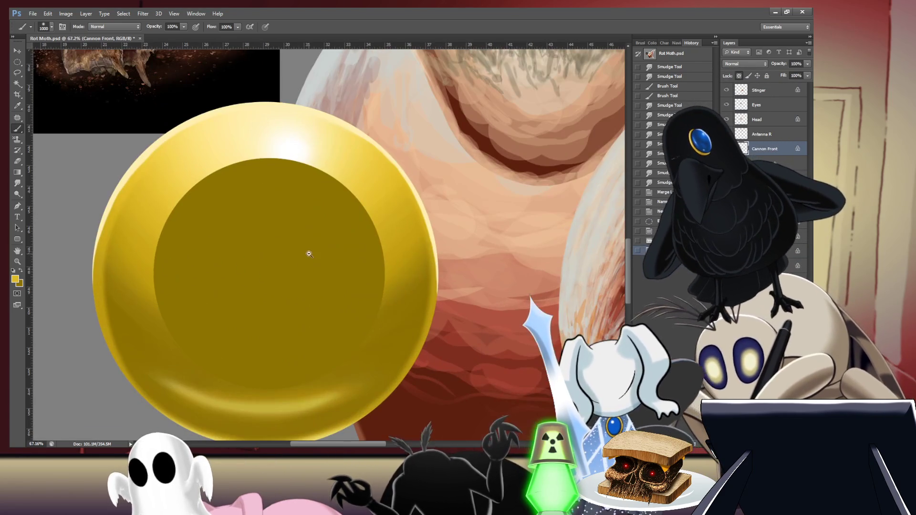
{"action": "key", "text": "bracketleft"}
{"action": "key", "text": "bracketleft"}
{"action": "key", "text": "bracketleft"}
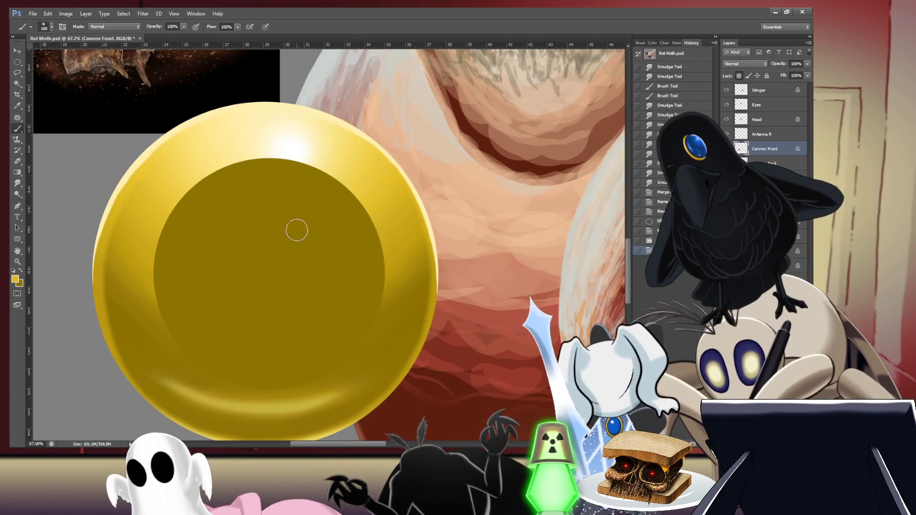
Step: Sketch a yellow angle shape with hatch and vertical strokes on the disc
{"action": "left_click_drag", "start_coordinate": [242, 253], "coordinate": [313, 227]}
{"action": "left_click_drag", "start_coordinate": [236, 261], "coordinate": [318, 296]}
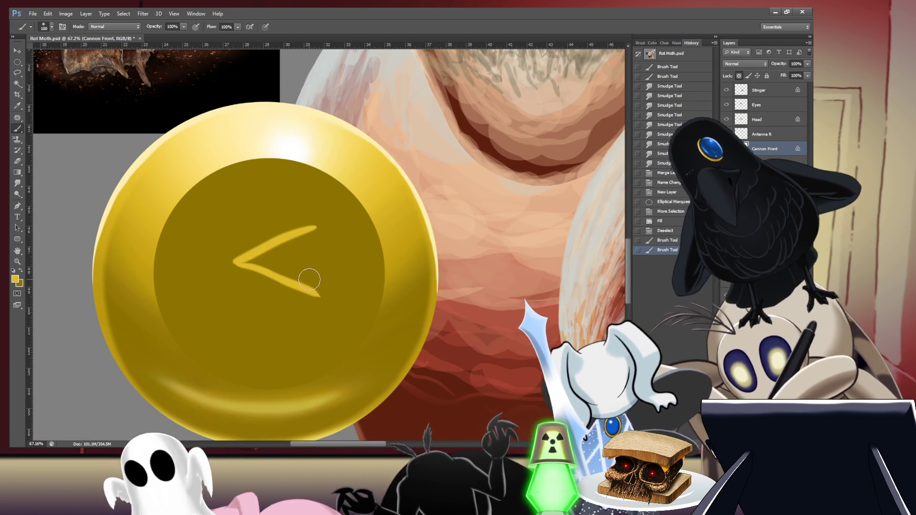
{"action": "mouse_move", "coordinate": [335, 191]}
{"action": "left_mouse_down"}
{"action": "mouse_move", "coordinate": [319, 223]}
{"action": "mouse_move", "coordinate": [315, 209]}
{"action": "mouse_move", "coordinate": [319, 222]}
{"action": "mouse_move", "coordinate": [335, 220]}
{"action": "left_mouse_up"}
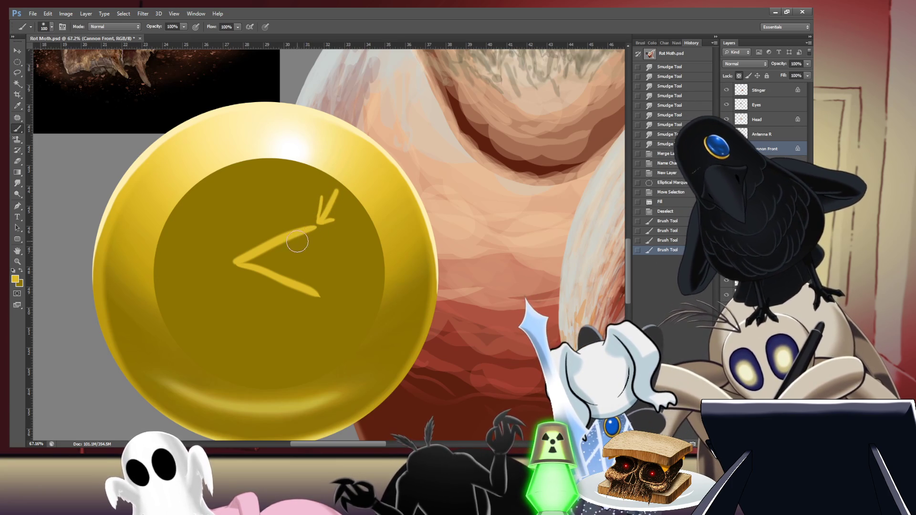
{"action": "left_click_drag", "start_coordinate": [282, 250], "coordinate": [311, 238]}
{"action": "mouse_move", "coordinate": [299, 268]}
{"action": "left_mouse_down"}
{"action": "mouse_move", "coordinate": [296, 282]}
{"action": "mouse_move", "coordinate": [312, 290]}
{"action": "left_mouse_up"}
{"action": "mouse_move", "coordinate": [325, 226]}
{"action": "left_mouse_down"}
{"action": "mouse_move", "coordinate": [316, 286]}
{"action": "mouse_move", "coordinate": [302, 279]}
{"action": "mouse_move", "coordinate": [328, 271]}
{"action": "left_mouse_up"}
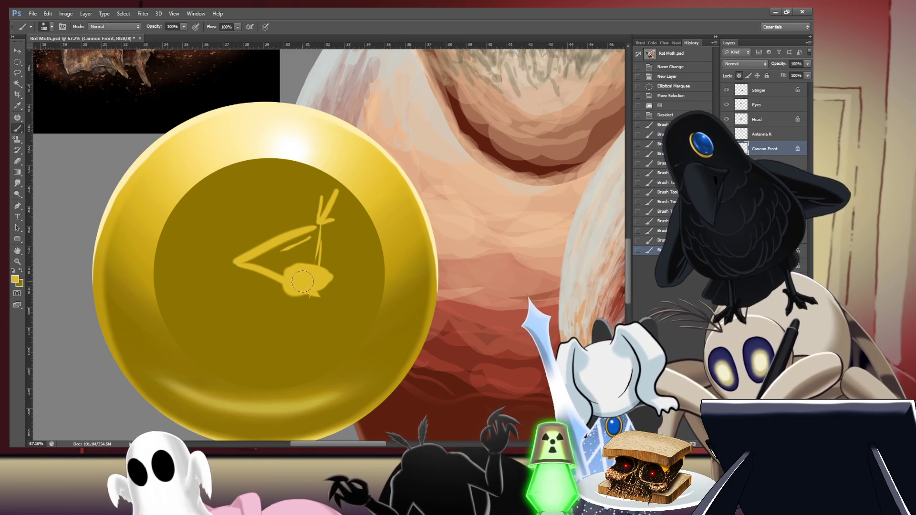
{"action": "left_click_drag", "start_coordinate": [300, 279], "coordinate": [298, 242]}
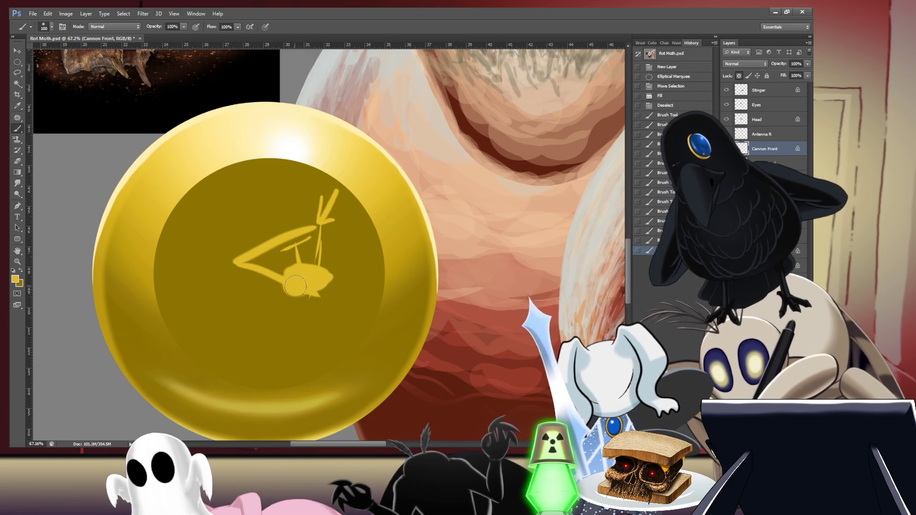
{"action": "mouse_move", "coordinate": [307, 287]}
{"action": "left_mouse_down"}
{"action": "mouse_move", "coordinate": [295, 230]}
{"action": "mouse_move", "coordinate": [307, 248]}
{"action": "left_mouse_up"}
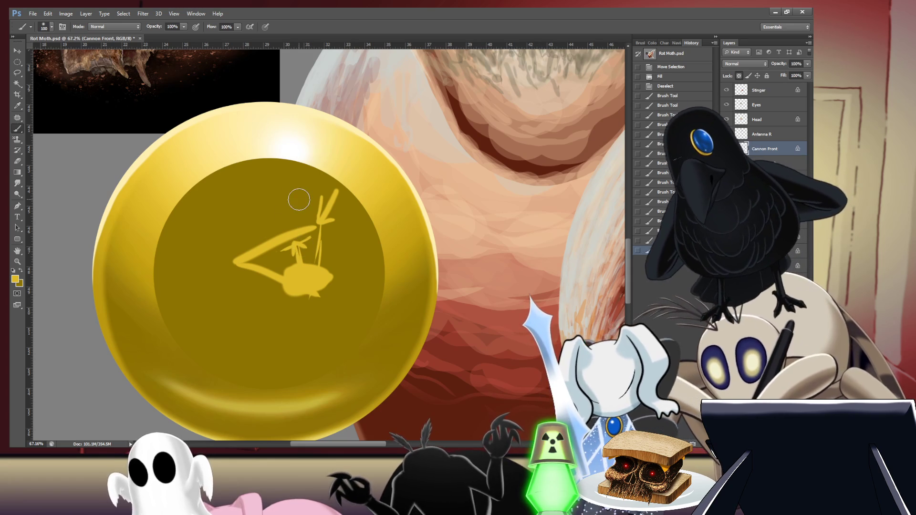
{"action": "mouse_move", "coordinate": [310, 213]}
{"action": "left_mouse_down"}
{"action": "mouse_move", "coordinate": [316, 227]}
{"action": "mouse_move", "coordinate": [312, 218]}
{"action": "left_mouse_up"}
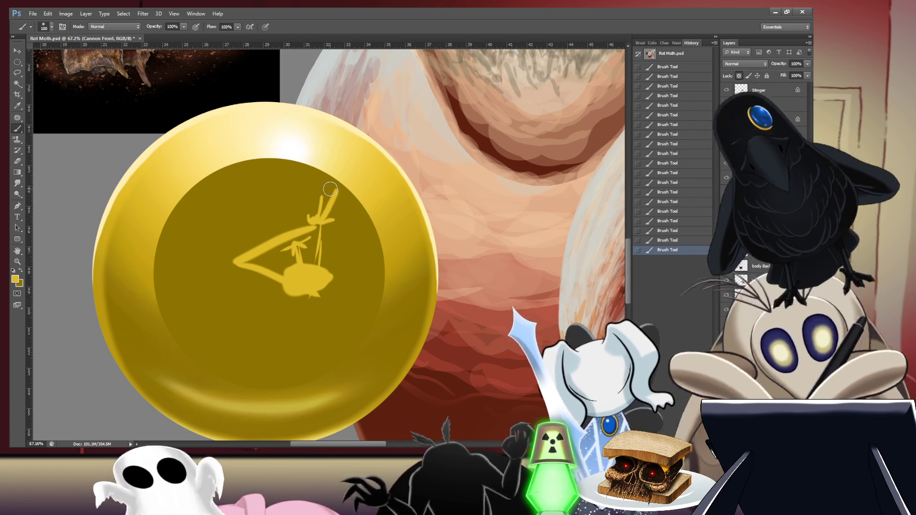
{"action": "key", "text": "bracketright"}
{"action": "key", "text": "bracketright"}
{"action": "key", "text": "bracketright"}
Step: Paint a lumpy yellow mound along the disc bottom, dabbing its left and right edges
{"action": "left_click_drag", "start_coordinate": [326, 241], "coordinate": [316, 198]}
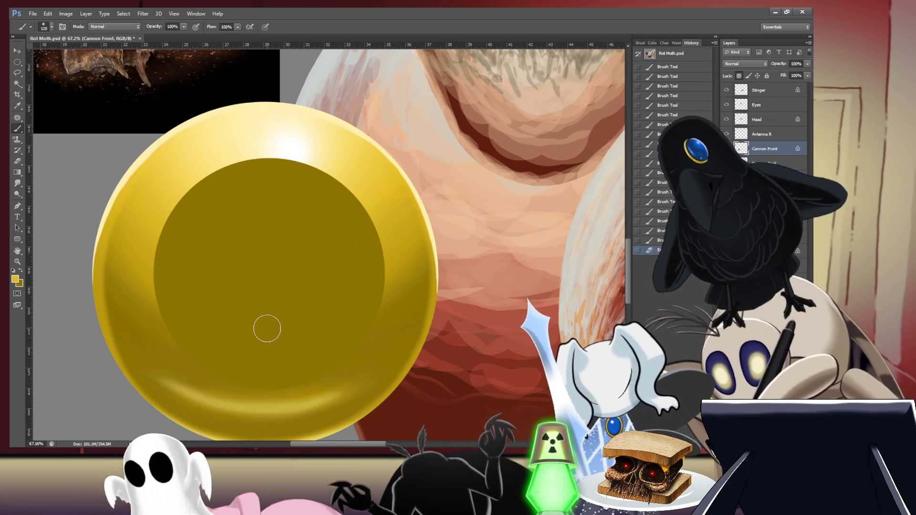
{"action": "left_click_drag", "start_coordinate": [270, 325], "coordinate": [320, 386]}
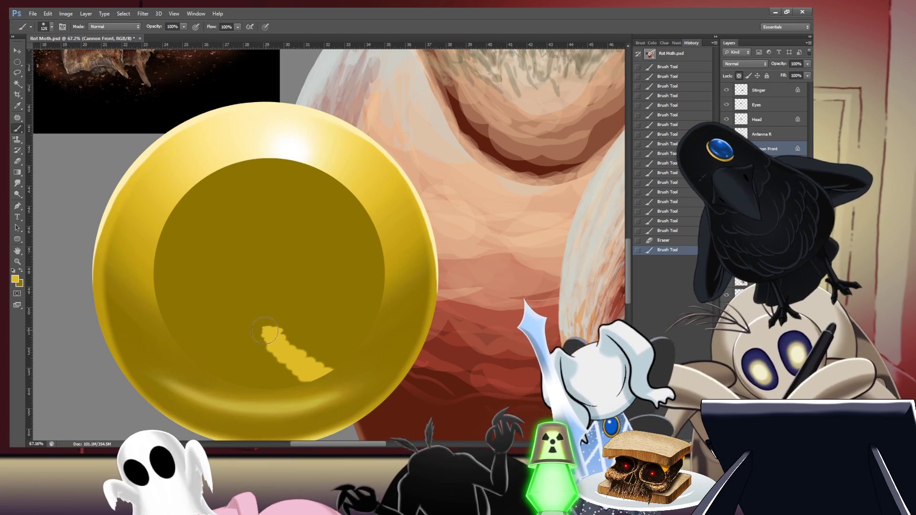
{"action": "mouse_move", "coordinate": [260, 338]}
{"action": "left_mouse_down"}
{"action": "mouse_move", "coordinate": [201, 369]}
{"action": "mouse_move", "coordinate": [313, 379]}
{"action": "left_mouse_up"}
{"action": "mouse_move", "coordinate": [247, 385]}
{"action": "left_mouse_down"}
{"action": "mouse_move", "coordinate": [260, 375]}
{"action": "mouse_move", "coordinate": [250, 370]}
{"action": "mouse_move", "coordinate": [277, 370]}
{"action": "mouse_move", "coordinate": [266, 355]}
{"action": "mouse_move", "coordinate": [293, 366]}
{"action": "left_mouse_up"}
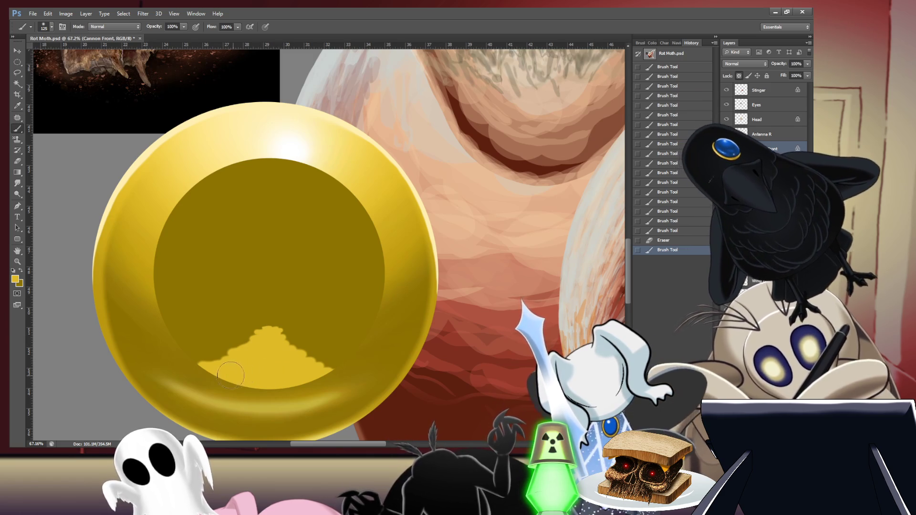
{"action": "left_click_drag", "start_coordinate": [232, 375], "coordinate": [227, 379]}
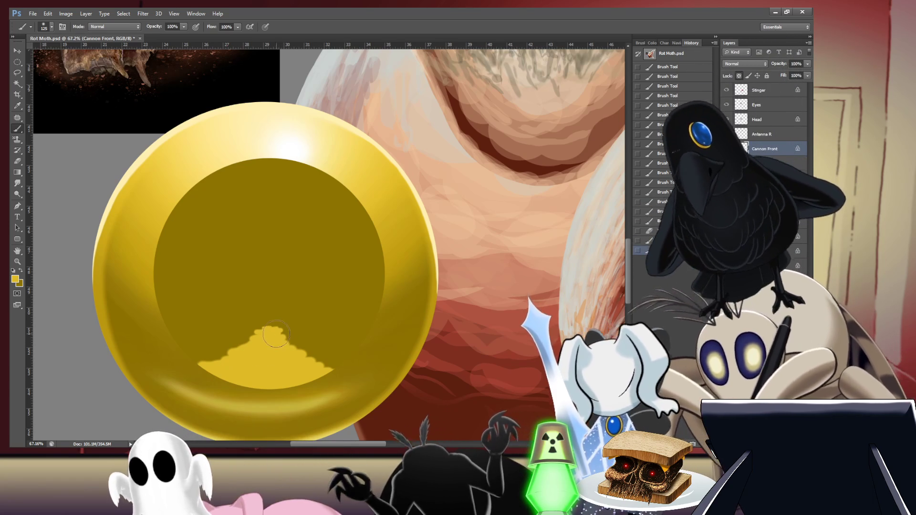
{"action": "left_click_drag", "start_coordinate": [346, 367], "coordinate": [332, 366]}
{"action": "left_click", "coordinate": [319, 355]}
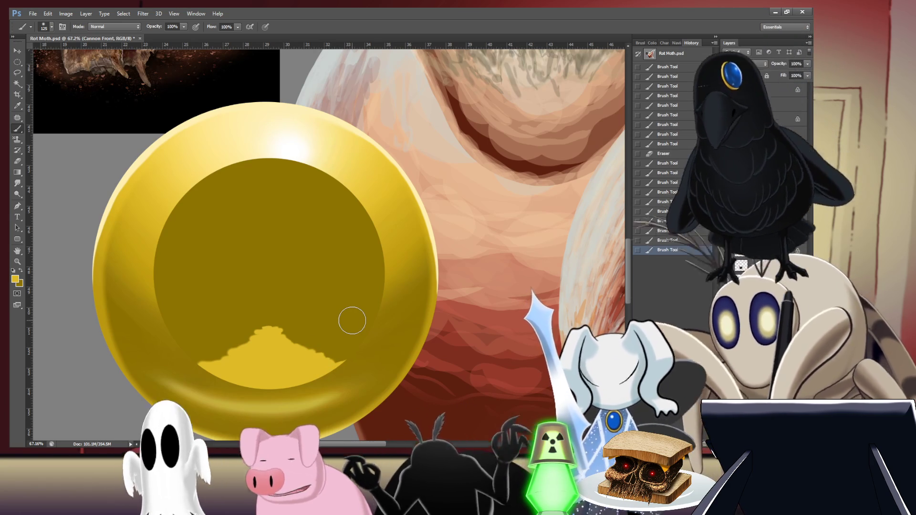
{"action": "left_click", "coordinate": [201, 366]}
{"action": "key", "text": "r"}
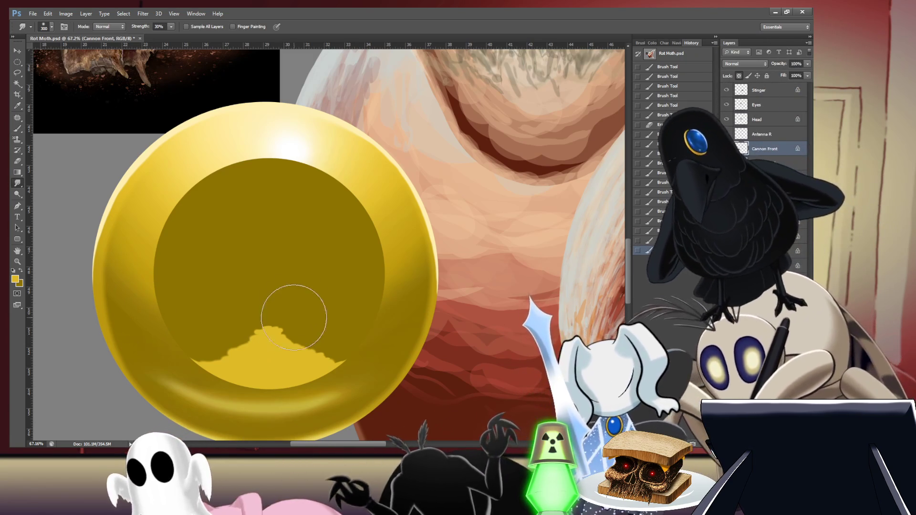
Step: Paint a vertical yellow streak at the top of the disc interior
{"action": "key", "text": "bracketleft"}
{"action": "key", "text": "bracketleft"}
{"action": "key", "text": "bracketleft"}
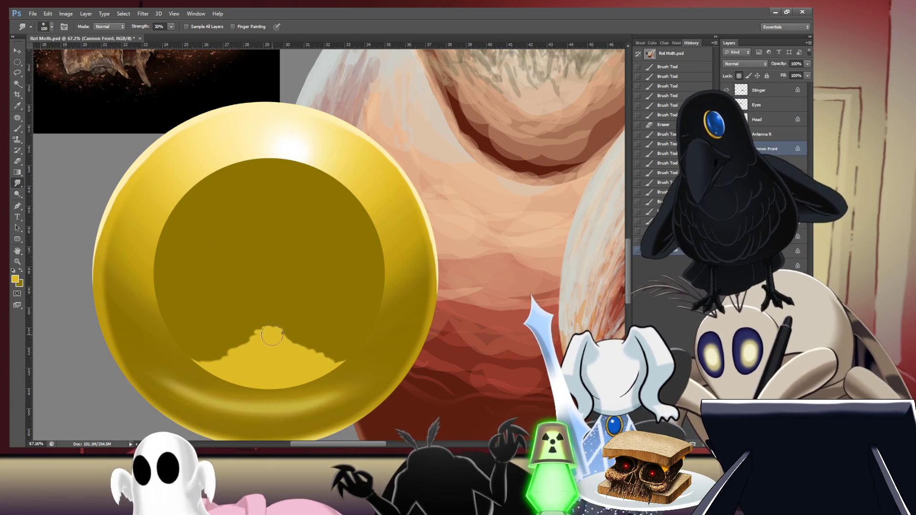
{"action": "key", "text": "b"}
{"action": "left_click_drag", "start_coordinate": [271, 171], "coordinate": [269, 237]}
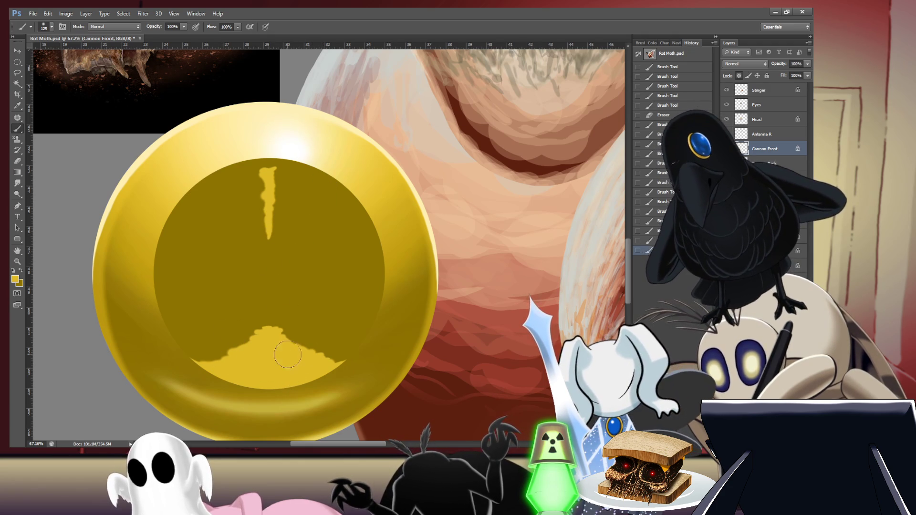
Step: Smudge the yellow pile's left and right edges outward at 50% strength
{"action": "key", "text": "r"}
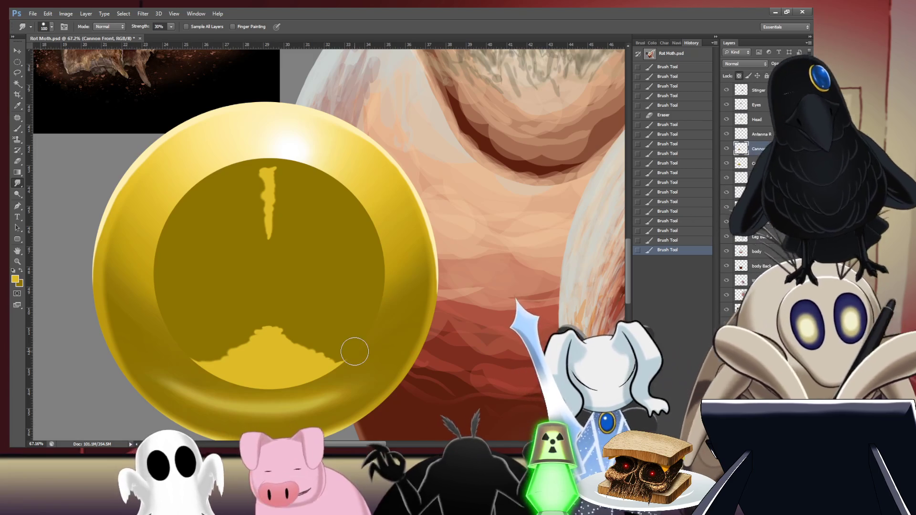
{"action": "key", "text": "bracketleft"}
{"action": "key", "text": "bracketleft"}
{"action": "key", "text": "bracketleft"}
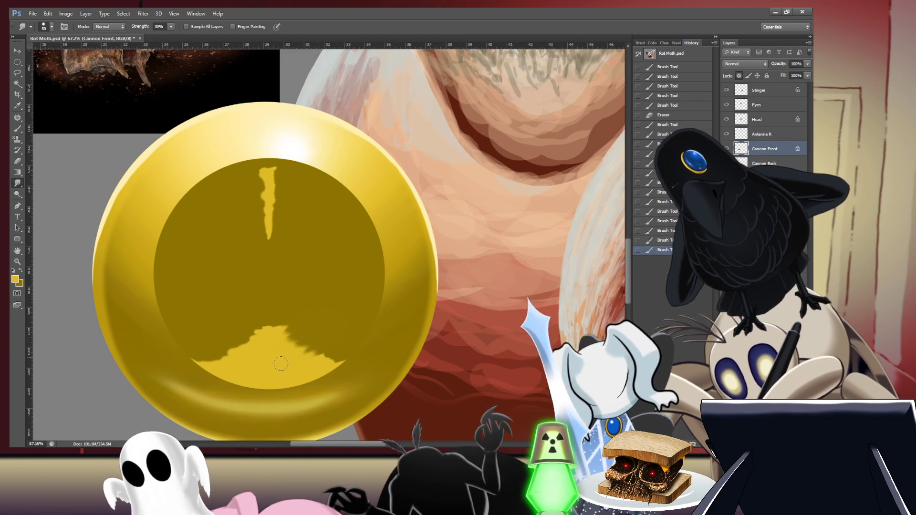
{"action": "key", "text": "5"}
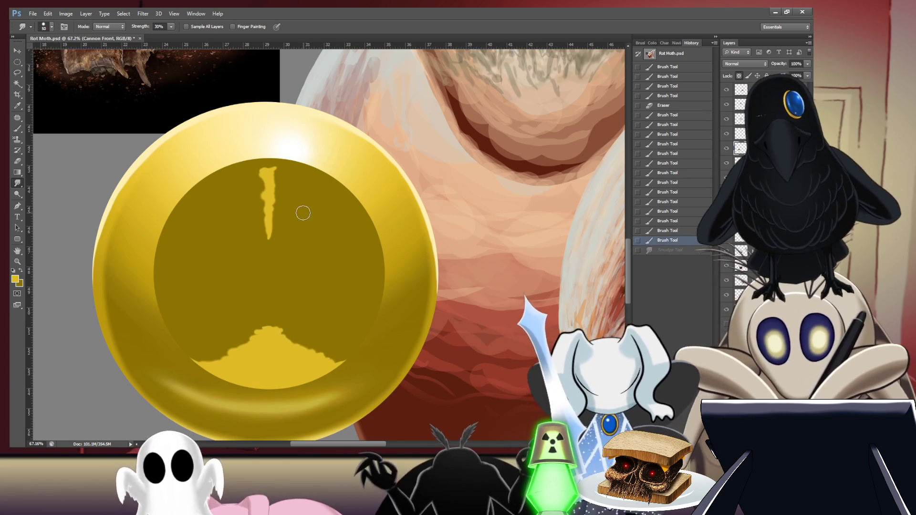
{"action": "mouse_move", "coordinate": [292, 330]}
{"action": "left_mouse_down"}
{"action": "mouse_move", "coordinate": [268, 346]}
{"action": "mouse_move", "coordinate": [291, 344]}
{"action": "mouse_move", "coordinate": [282, 364]}
{"action": "mouse_move", "coordinate": [334, 331]}
{"action": "mouse_move", "coordinate": [296, 375]}
{"action": "mouse_move", "coordinate": [325, 369]}
{"action": "left_mouse_up"}
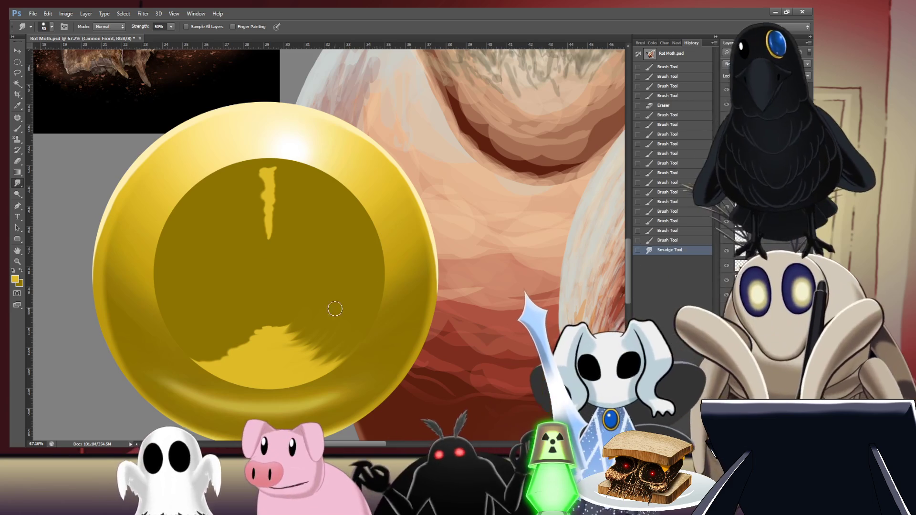
{"action": "mouse_move", "coordinate": [236, 371]}
{"action": "left_mouse_down"}
{"action": "mouse_move", "coordinate": [196, 358]}
{"action": "mouse_move", "coordinate": [264, 357]}
{"action": "mouse_move", "coordinate": [241, 331]}
{"action": "mouse_move", "coordinate": [260, 330]}
{"action": "mouse_move", "coordinate": [224, 325]}
{"action": "left_mouse_up"}
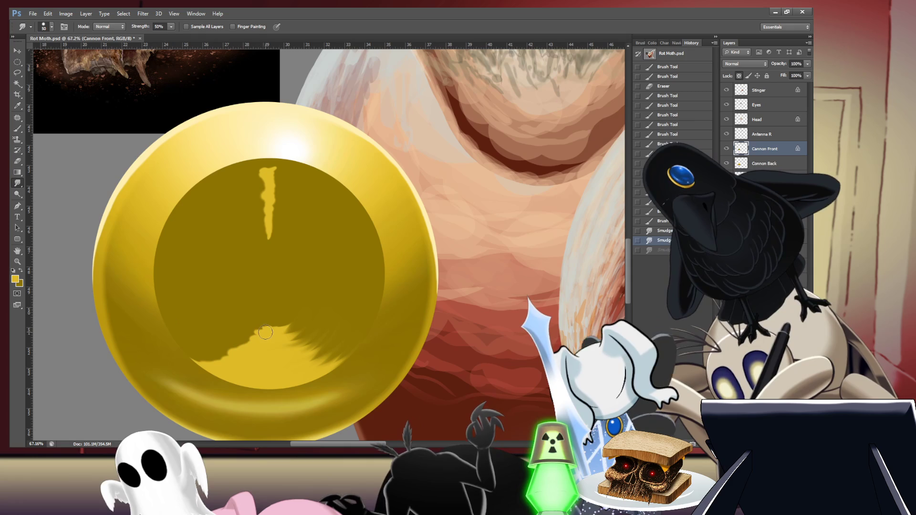
{"action": "key", "text": "ctrl+z"}
{"action": "key", "text": "ctrl+z"}
{"action": "key", "text": "ctrl+z"}
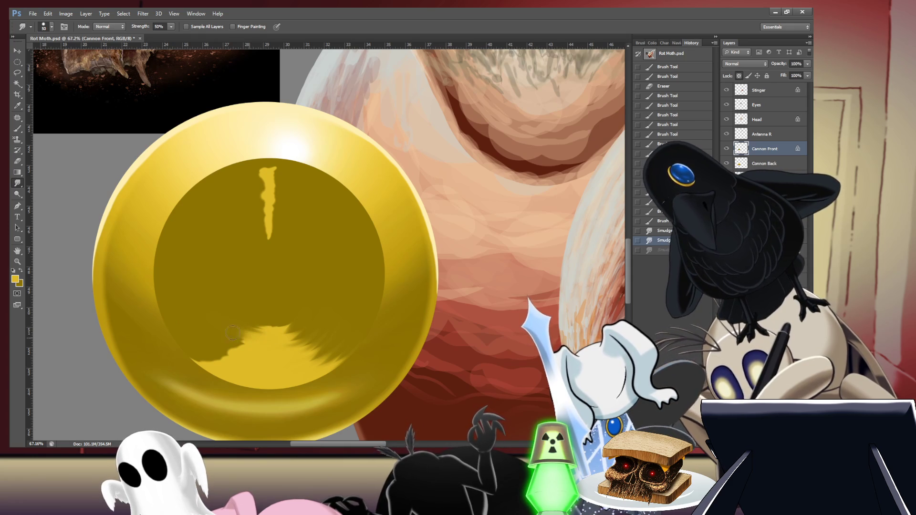
{"action": "key", "text": "ctrl+z"}
{"action": "key", "text": "ctrl+z"}
{"action": "key", "text": "ctrl+z"}
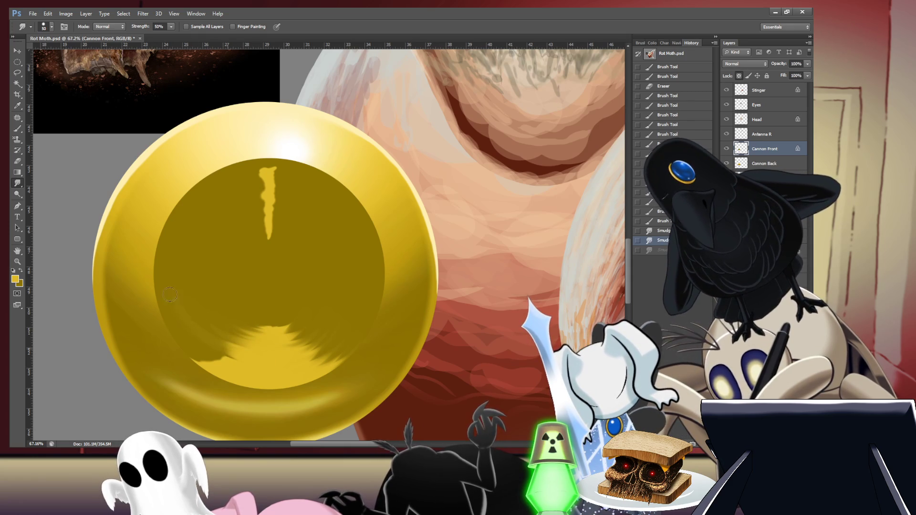
{"action": "key", "text": "ctrl+z"}
{"action": "key", "text": "ctrl+z"}
{"action": "key", "text": "ctrl+z"}
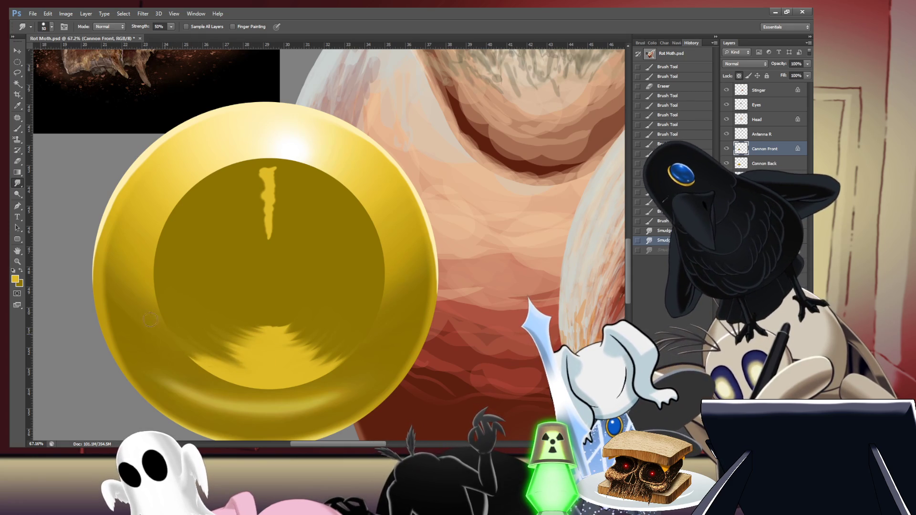
{"action": "left_click_drag", "start_coordinate": [239, 366], "coordinate": [206, 363]}
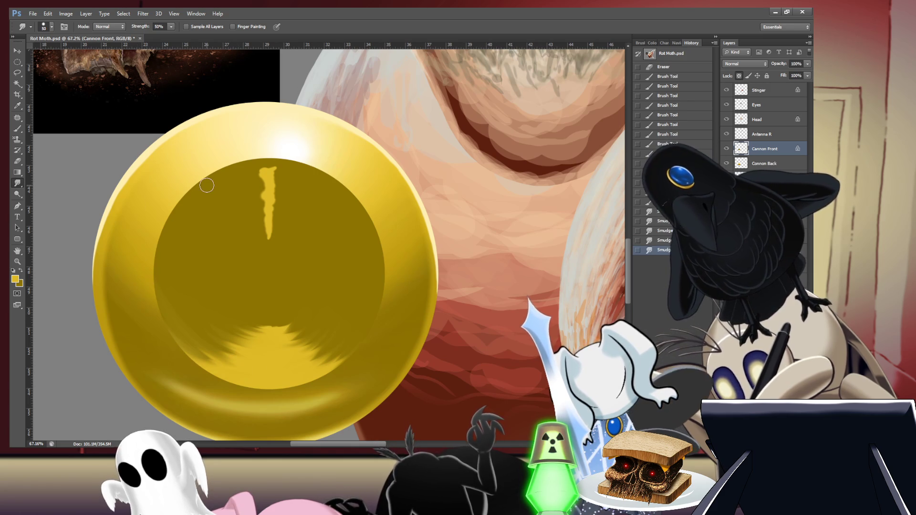
{"action": "left_click_drag", "start_coordinate": [302, 365], "coordinate": [346, 352]}
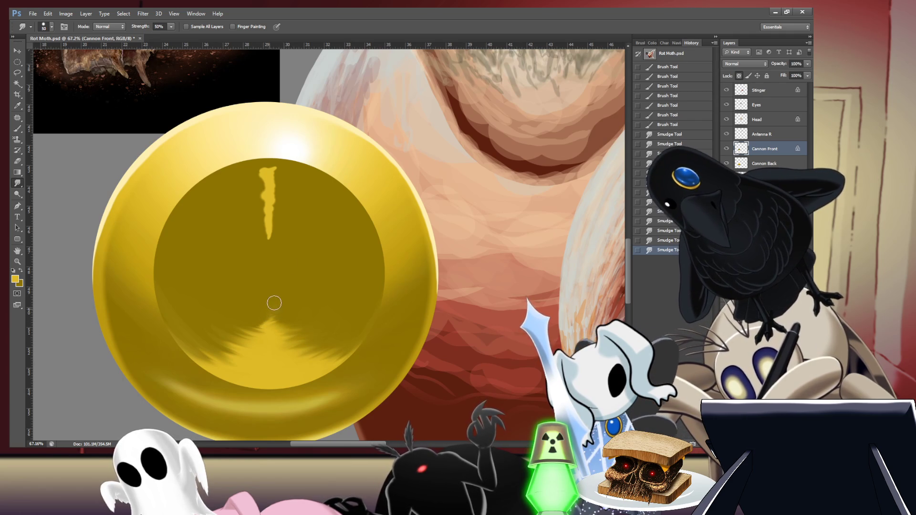
{"action": "key", "text": "3"}
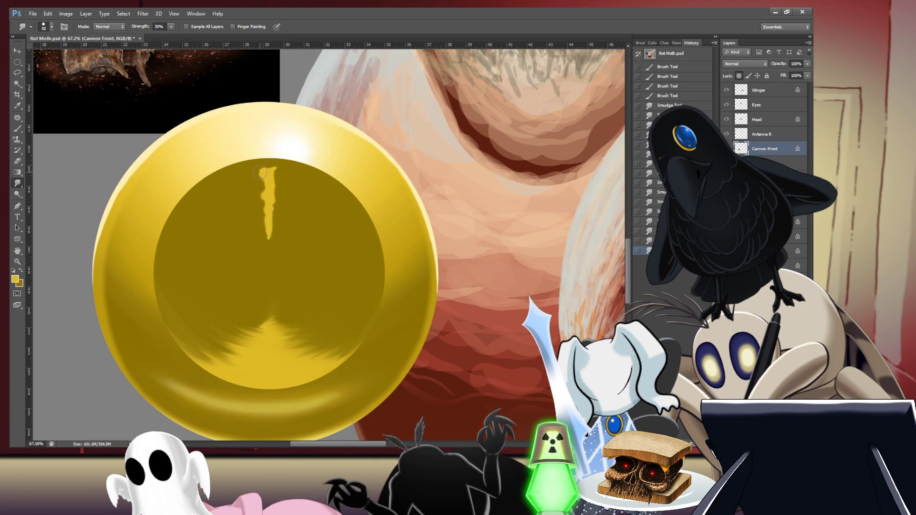
Step: Reshape and narrow the top yellow streak with a size-150 smudge brush
{"action": "mouse_move", "coordinate": [256, 173]}
{"action": "left_mouse_down"}
{"action": "mouse_move", "coordinate": [279, 171]}
{"action": "mouse_move", "coordinate": [249, 178]}
{"action": "mouse_move", "coordinate": [324, 186]}
{"action": "left_mouse_up"}
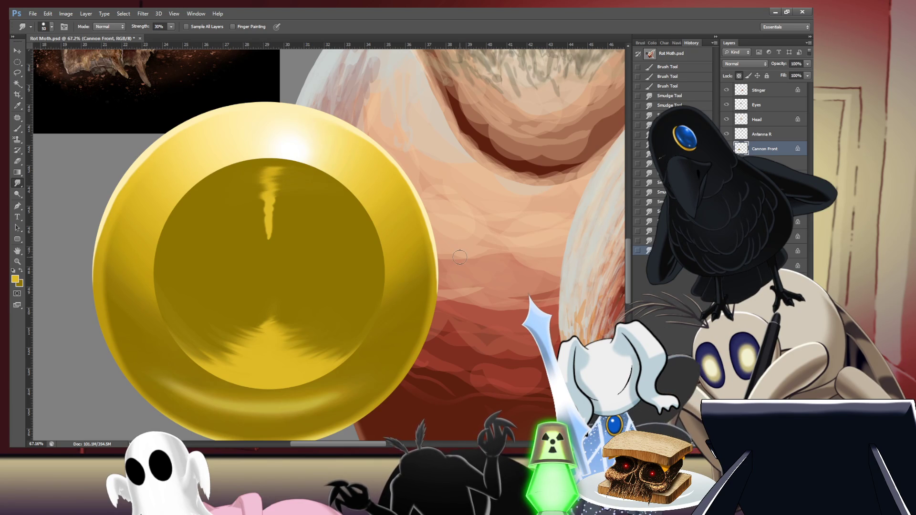
{"action": "key", "text": "ctrl+z"}
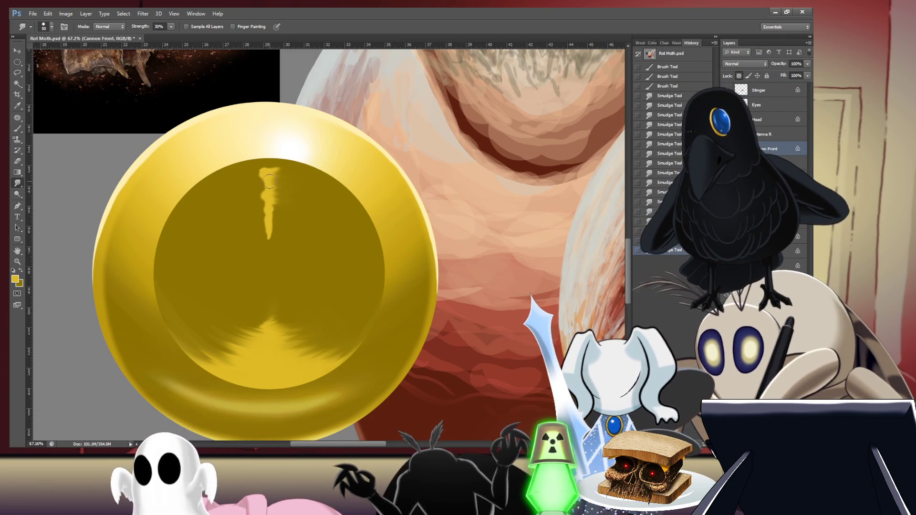
{"action": "key", "text": "ctrl+z"}
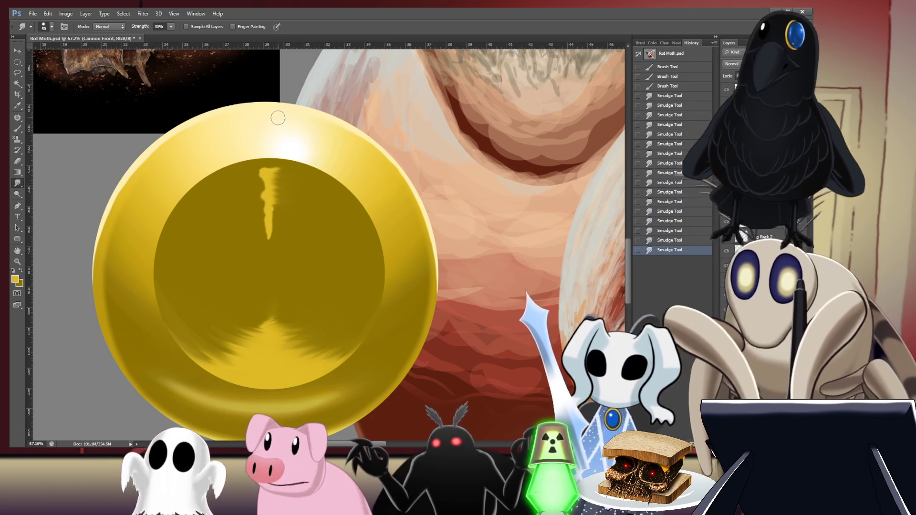
{"action": "key", "text": "bracketright"}
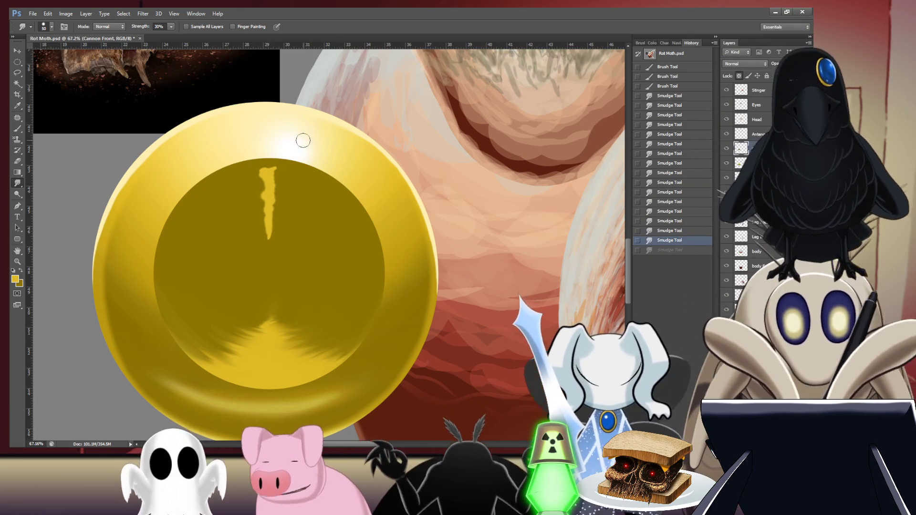
{"action": "key", "text": "bracketright"}
{"action": "key", "text": "bracketright"}
{"action": "key", "text": "bracketright"}
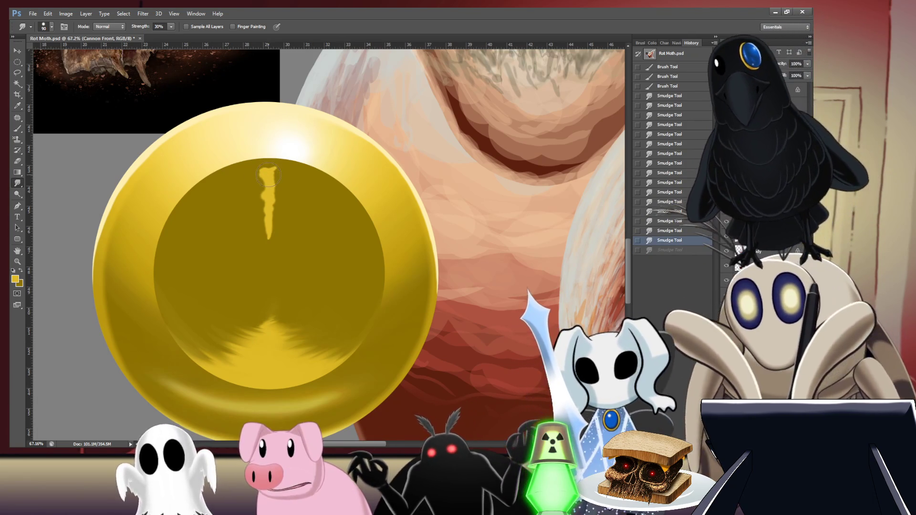
{"action": "left_click_drag", "start_coordinate": [269, 184], "coordinate": [270, 178]}
{"action": "key", "text": "bracketright"}
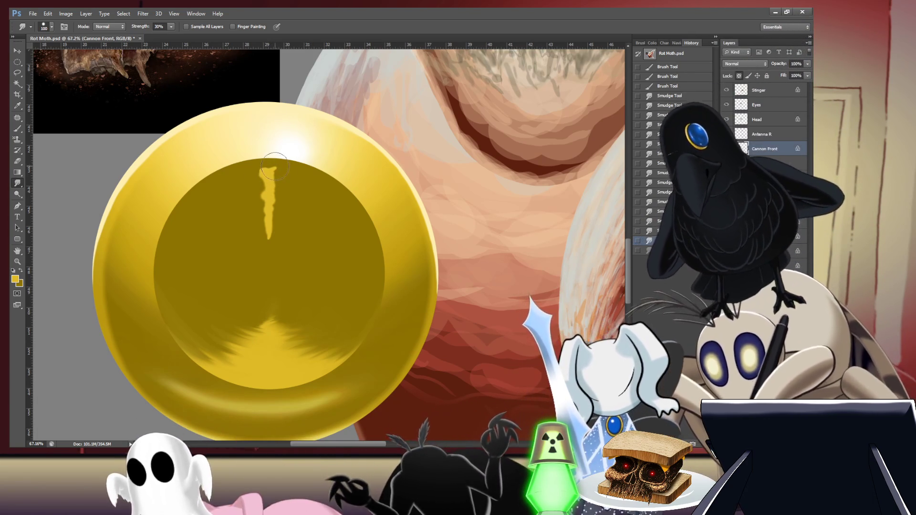
{"action": "key", "text": "bracketright"}
{"action": "key", "text": "bracketright"}
{"action": "key", "text": "bracketright"}
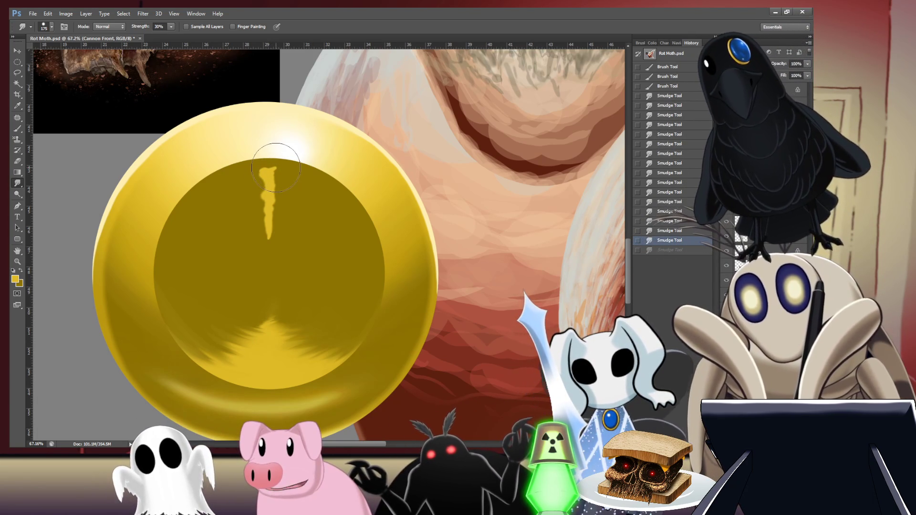
{"action": "key", "text": "bracketleft"}
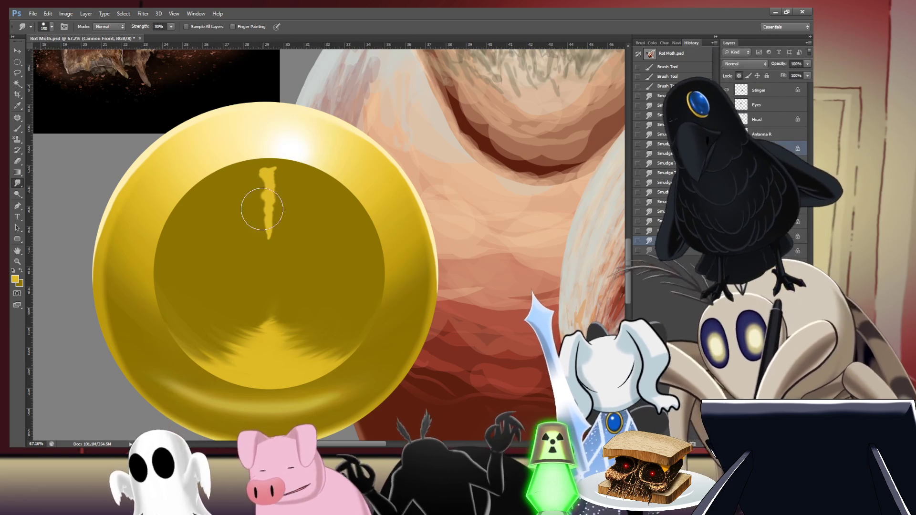
{"action": "left_click_drag", "start_coordinate": [269, 218], "coordinate": [274, 162]}
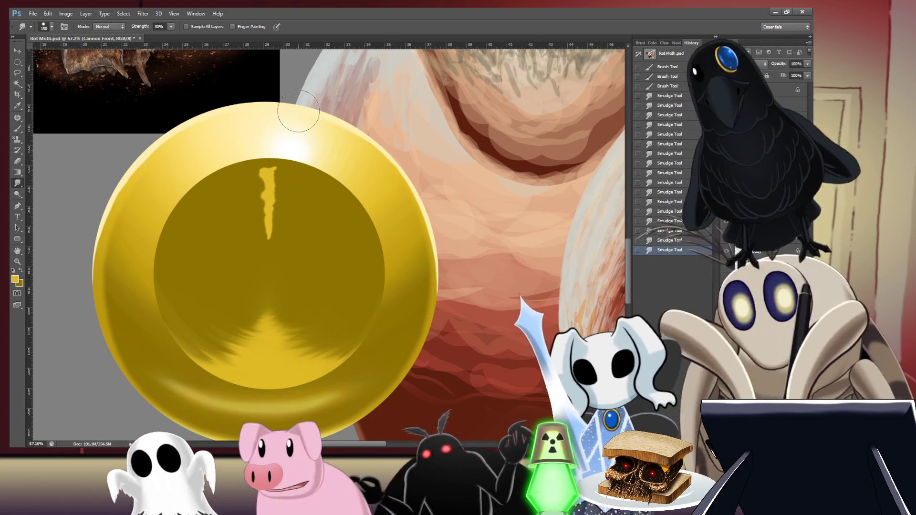
Step: Smooth the zigzag streak into a soft glow along the disc's upper rim
{"action": "left_click_drag", "start_coordinate": [219, 190], "coordinate": [339, 147]}
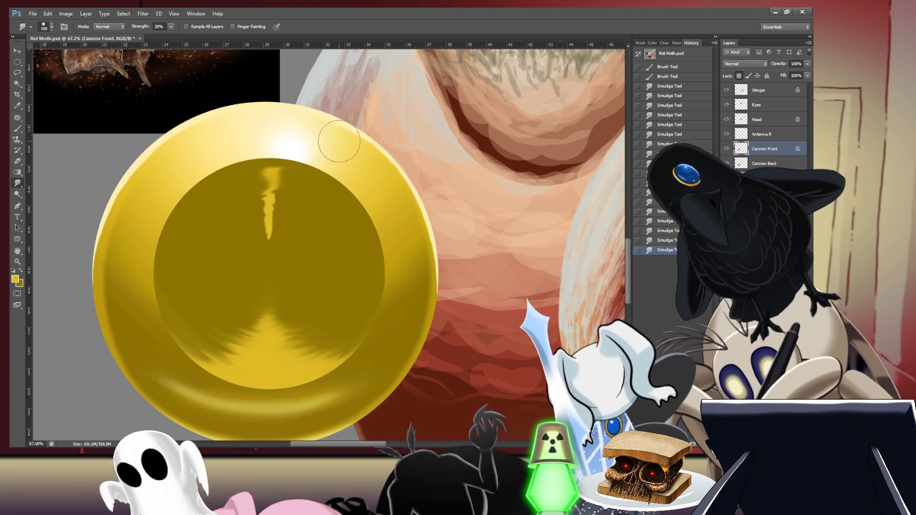
{"action": "key", "text": "ctrl+z"}
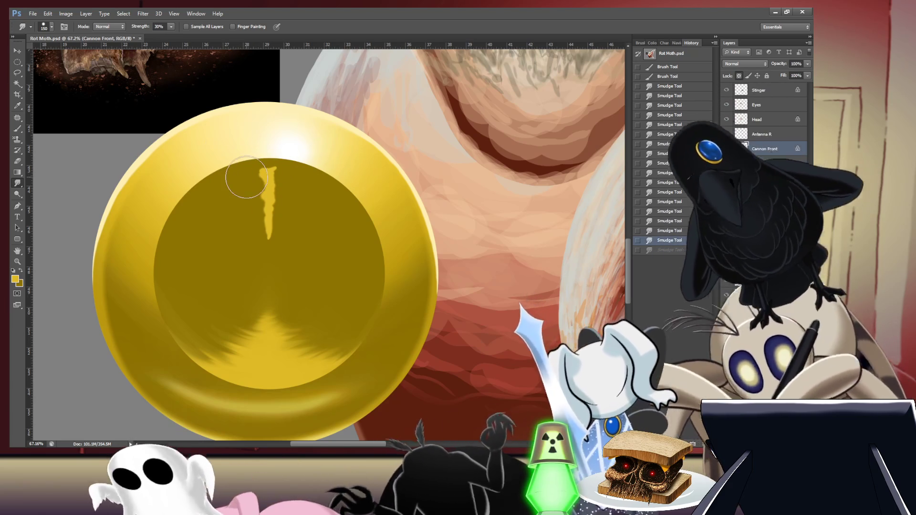
{"action": "key", "text": "bracketleft"}
{"action": "key", "text": "bracketleft"}
{"action": "key", "text": "bracketleft"}
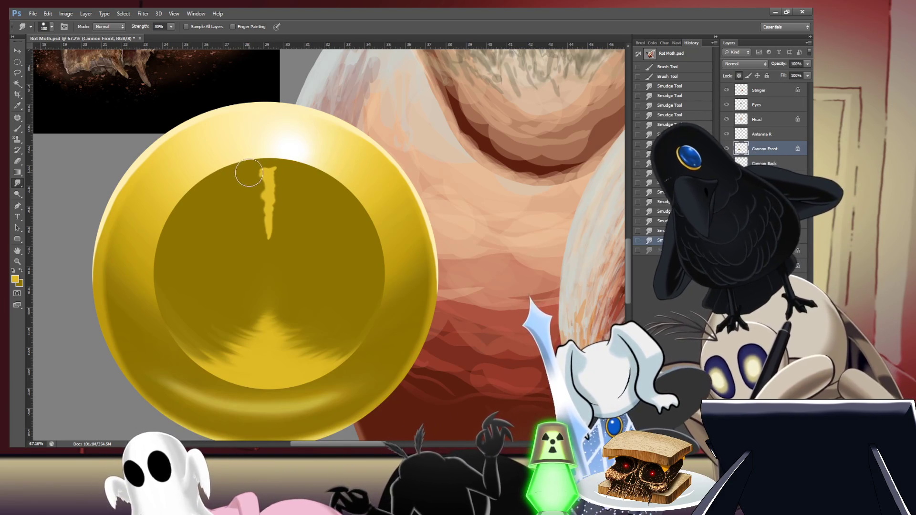
{"action": "mouse_move", "coordinate": [274, 169]}
{"action": "left_mouse_down"}
{"action": "mouse_move", "coordinate": [274, 183]}
{"action": "mouse_move", "coordinate": [309, 201]}
{"action": "mouse_move", "coordinate": [269, 207]}
{"action": "mouse_move", "coordinate": [271, 231]}
{"action": "left_mouse_up"}
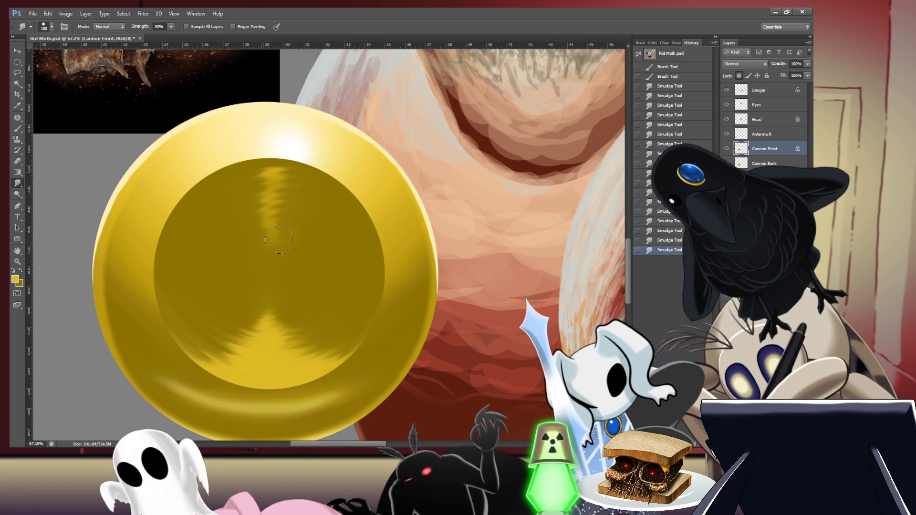
{"action": "mouse_move", "coordinate": [303, 204]}
{"action": "left_mouse_down"}
{"action": "mouse_move", "coordinate": [272, 193]}
{"action": "mouse_move", "coordinate": [286, 183]}
{"action": "mouse_move", "coordinate": [267, 176]}
{"action": "mouse_move", "coordinate": [320, 154]}
{"action": "left_mouse_up"}
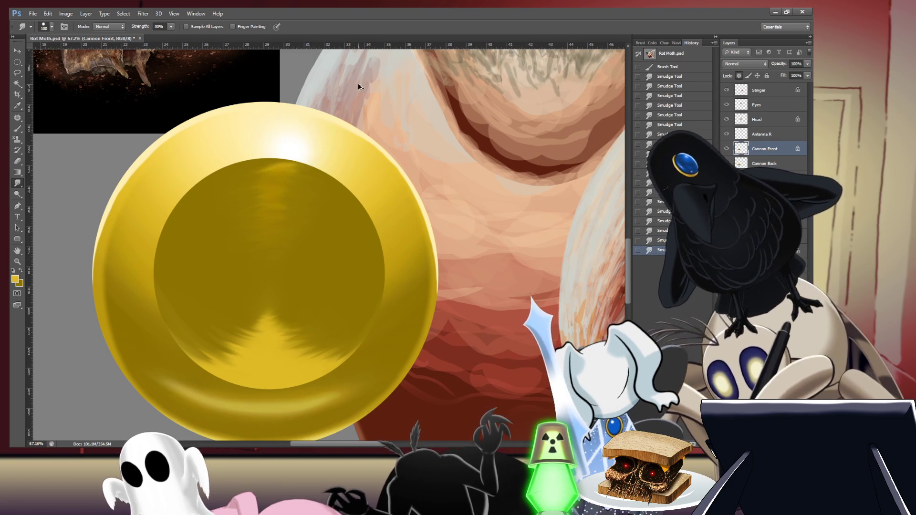
{"action": "key", "text": "ctrl+z"}
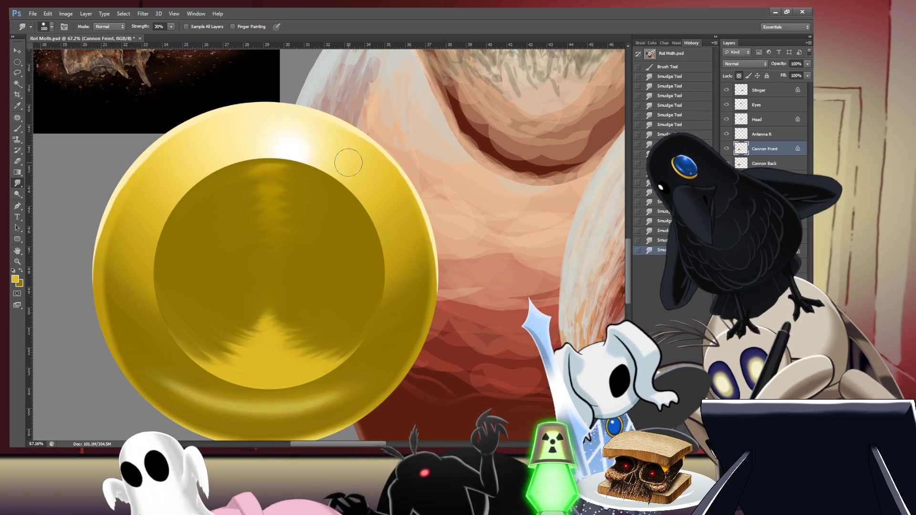
{"action": "left_click_drag", "start_coordinate": [267, 165], "coordinate": [274, 169]}
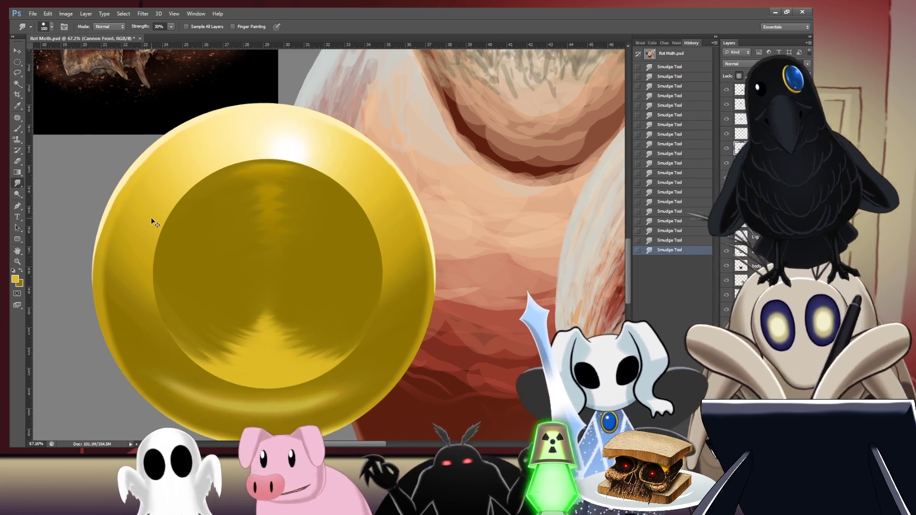
{"action": "key", "text": "ctrl+minus"}
{"action": "key", "text": "ctrl+minus"}
{"action": "key", "text": "ctrl+minus"}
{"action": "key", "text": "ctrl+minus"}
{"action": "key", "text": "ctrl+minus"}
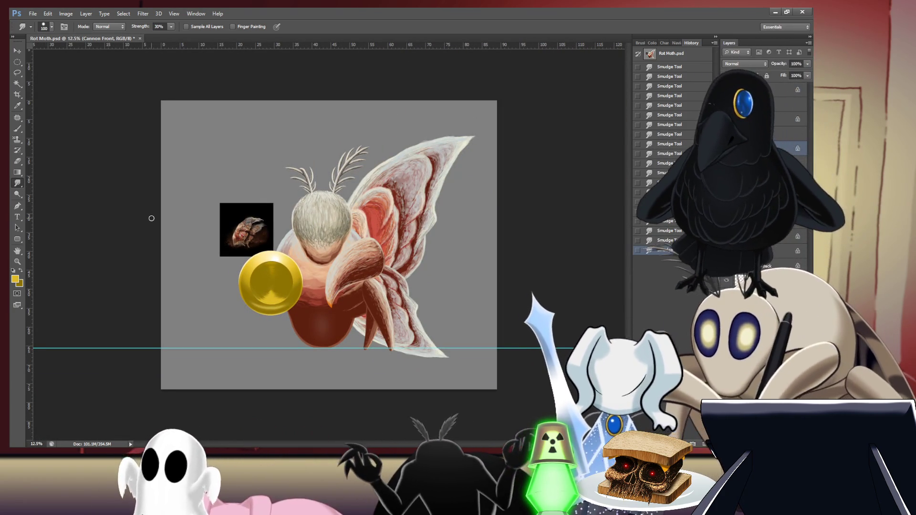
Step: Paint two yellow highlight strokes across the inner disc and smear them into streaks
{"action": "left_click_drag", "start_coordinate": [263, 287], "coordinate": [306, 266]}
{"action": "key", "text": "b"}
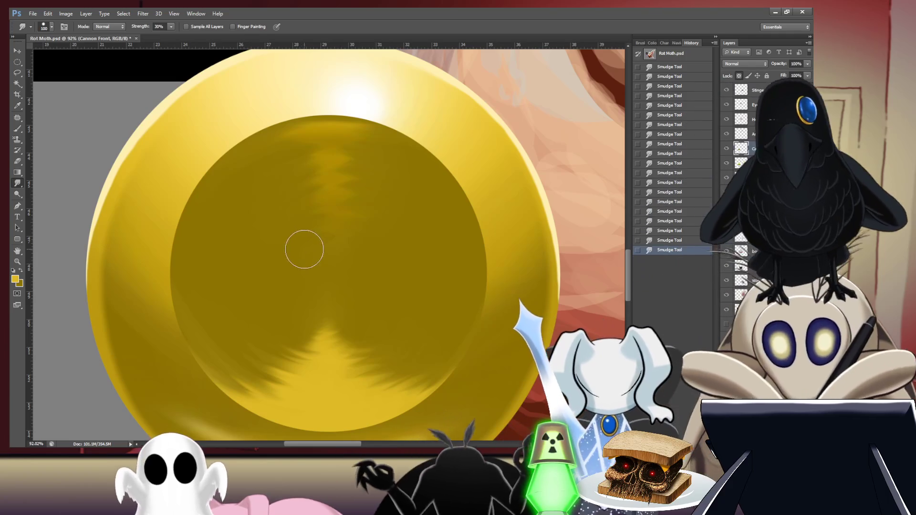
{"action": "left_click_drag", "start_coordinate": [264, 269], "coordinate": [185, 245]}
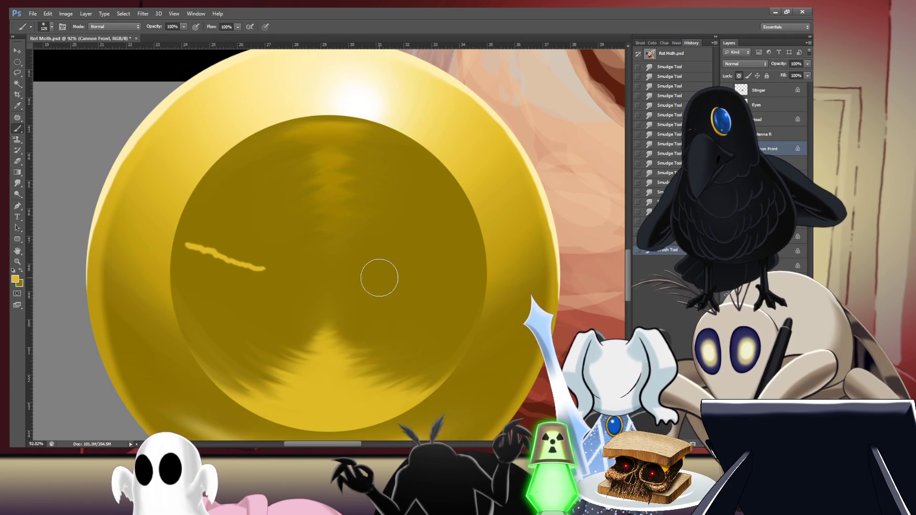
{"action": "mouse_move", "coordinate": [357, 282]}
{"action": "left_mouse_down"}
{"action": "mouse_move", "coordinate": [477, 241]}
{"action": "mouse_move", "coordinate": [414, 248]}
{"action": "mouse_move", "coordinate": [351, 278]}
{"action": "left_mouse_up"}
{"action": "key", "text": "r"}
{"action": "mouse_move", "coordinate": [254, 249]}
{"action": "left_mouse_down"}
{"action": "mouse_move", "coordinate": [195, 229]}
{"action": "mouse_move", "coordinate": [225, 256]}
{"action": "mouse_move", "coordinate": [310, 282]}
{"action": "left_mouse_up"}
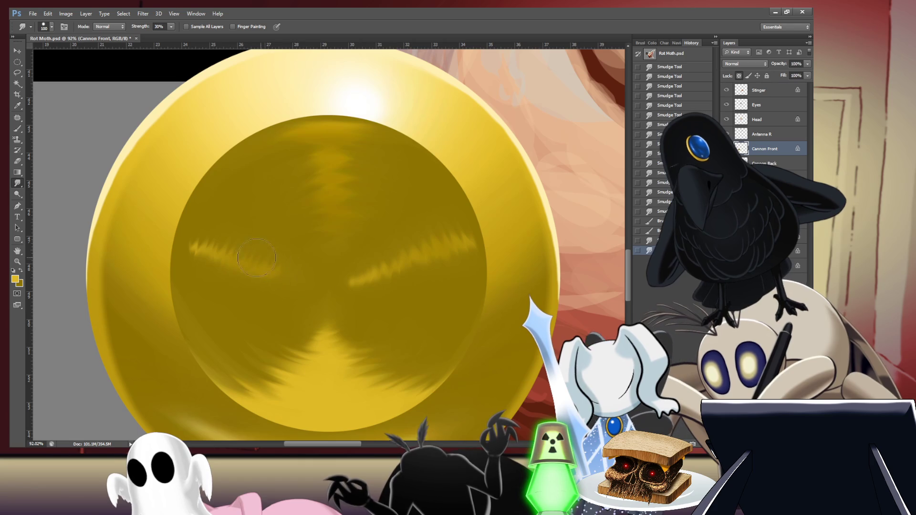
{"action": "mouse_move", "coordinate": [217, 253]}
{"action": "left_mouse_down"}
{"action": "mouse_move", "coordinate": [210, 241]}
{"action": "mouse_move", "coordinate": [201, 253]}
{"action": "mouse_move", "coordinate": [188, 247]}
{"action": "left_mouse_up"}
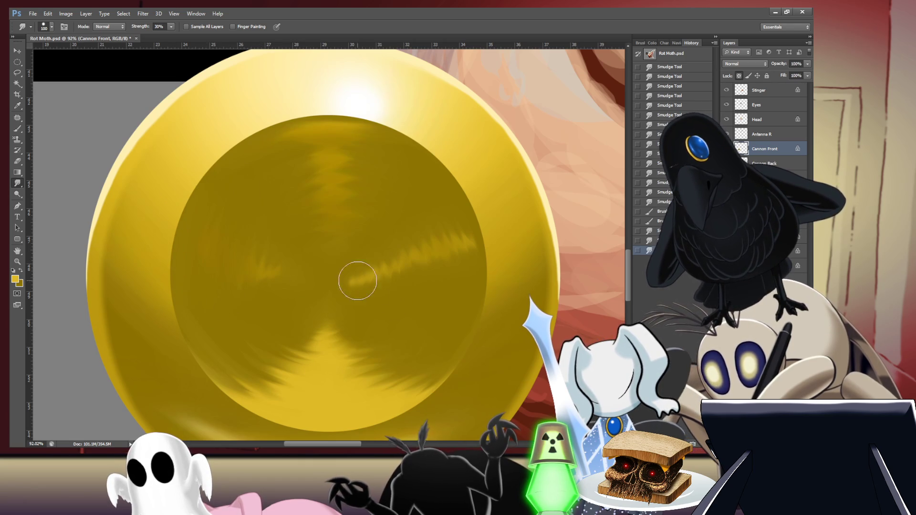
{"action": "mouse_move", "coordinate": [361, 267]}
{"action": "left_mouse_down"}
{"action": "mouse_move", "coordinate": [391, 281]}
{"action": "mouse_move", "coordinate": [415, 258]}
{"action": "mouse_move", "coordinate": [428, 281]}
{"action": "left_mouse_up"}
{"action": "mouse_move", "coordinate": [431, 235]}
{"action": "left_mouse_down"}
{"action": "mouse_move", "coordinate": [465, 245]}
{"action": "mouse_move", "coordinate": [480, 265]}
{"action": "left_mouse_up"}
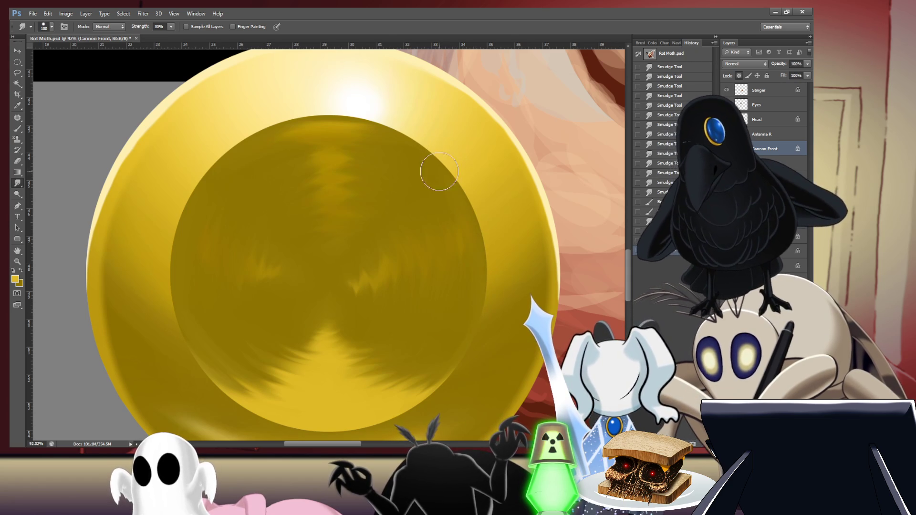
Step: Rework the smudged streaks in the disc's centre and left, then save the file
{"action": "key", "text": "ctrl+alt+z"}
{"action": "mouse_move", "coordinate": [372, 287]}
{"action": "left_mouse_down"}
{"action": "mouse_move", "coordinate": [358, 284]}
{"action": "mouse_move", "coordinate": [364, 300]}
{"action": "mouse_move", "coordinate": [382, 281]}
{"action": "mouse_move", "coordinate": [384, 247]}
{"action": "mouse_move", "coordinate": [396, 237]}
{"action": "mouse_move", "coordinate": [448, 317]}
{"action": "mouse_move", "coordinate": [462, 259]}
{"action": "mouse_move", "coordinate": [447, 190]}
{"action": "mouse_move", "coordinate": [466, 205]}
{"action": "mouse_move", "coordinate": [493, 272]}
{"action": "mouse_move", "coordinate": [345, 264]}
{"action": "left_mouse_up"}
{"action": "left_click_drag", "start_coordinate": [264, 229], "coordinate": [262, 191]}
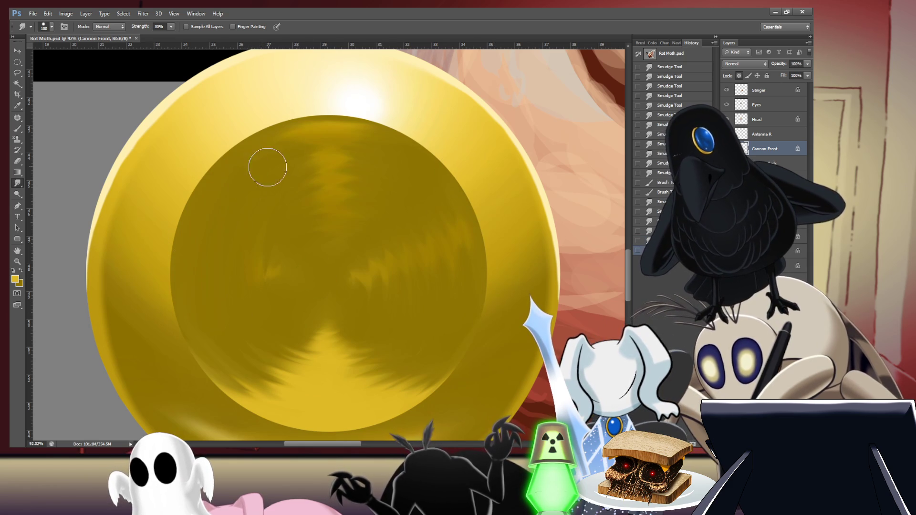
{"action": "key", "text": "b"}
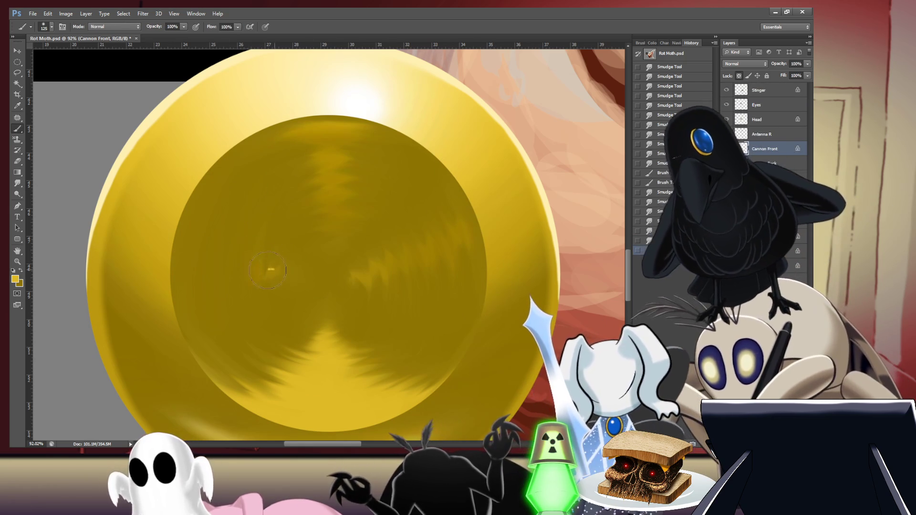
{"action": "key", "text": "r"}
{"action": "scroll", "coordinate": [355, 212], "scroll_direction": "down", "scroll_amount": 2}
{"action": "left_click_drag", "start_coordinate": [324, 205], "coordinate": [356, 211]}
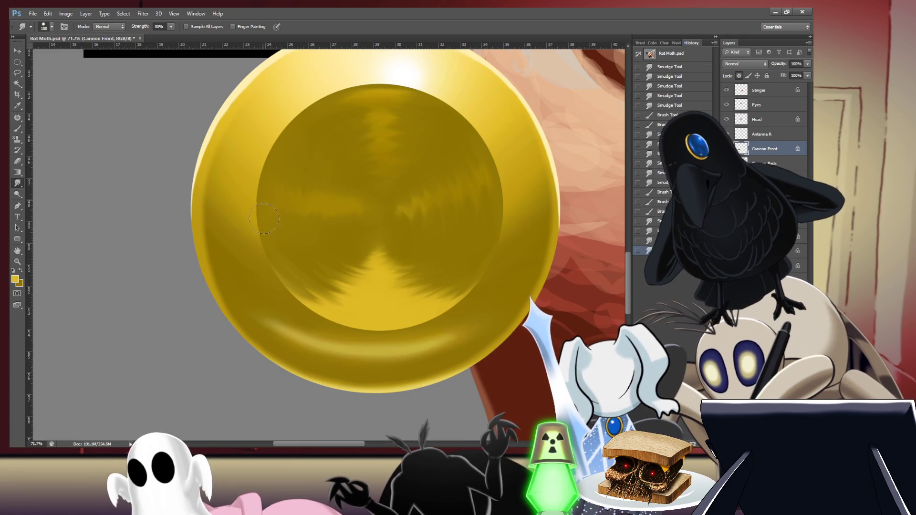
{"action": "key", "text": "ctrl+z"}
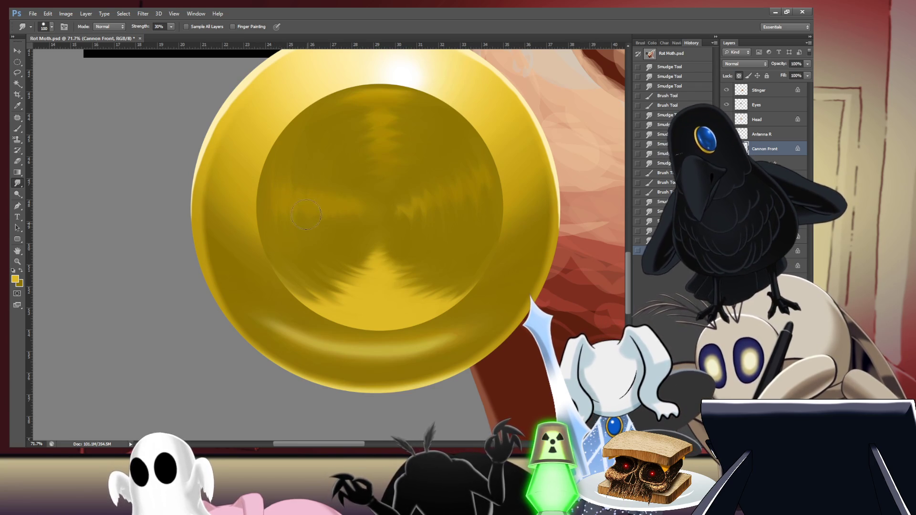
{"action": "left_click_drag", "start_coordinate": [306, 216], "coordinate": [306, 221]}
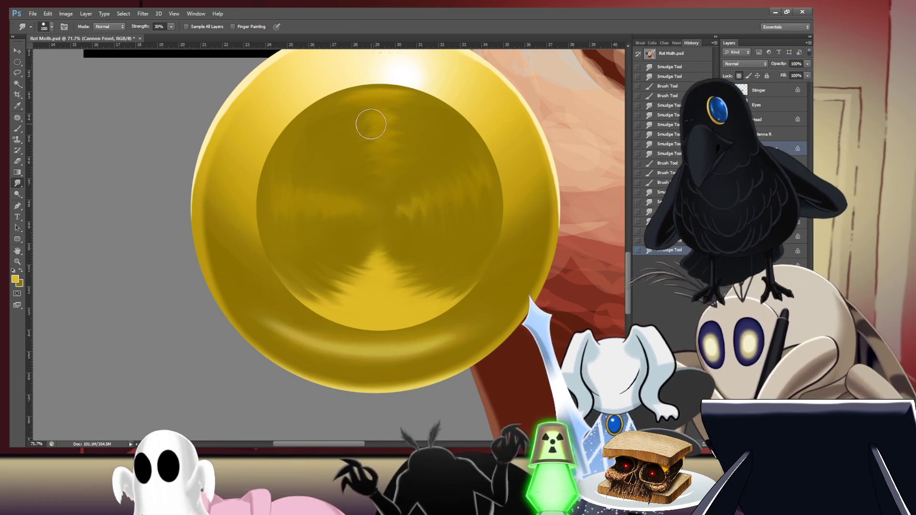
{"action": "key", "text": "ctrl+s"}
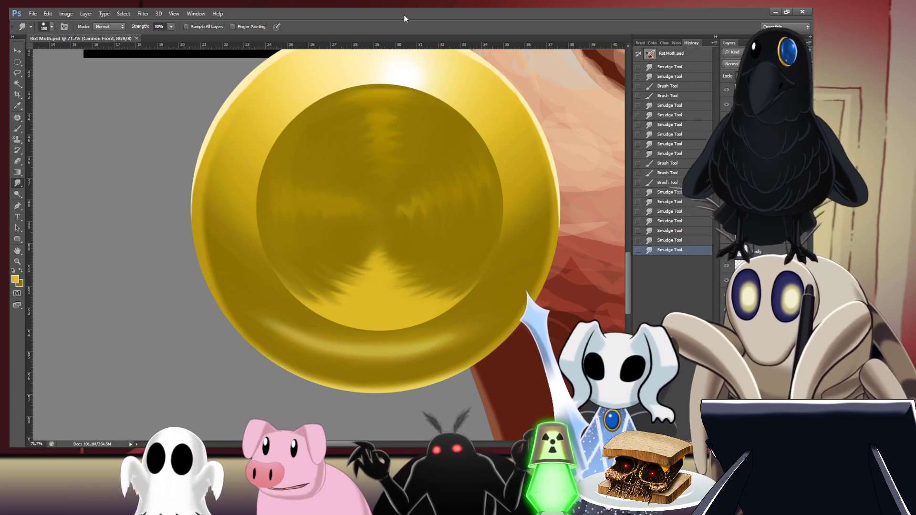
Step: Paint a pale stroke across the disc's left side and smudge it into jagged vertical spikes
{"action": "key", "text": "b"}
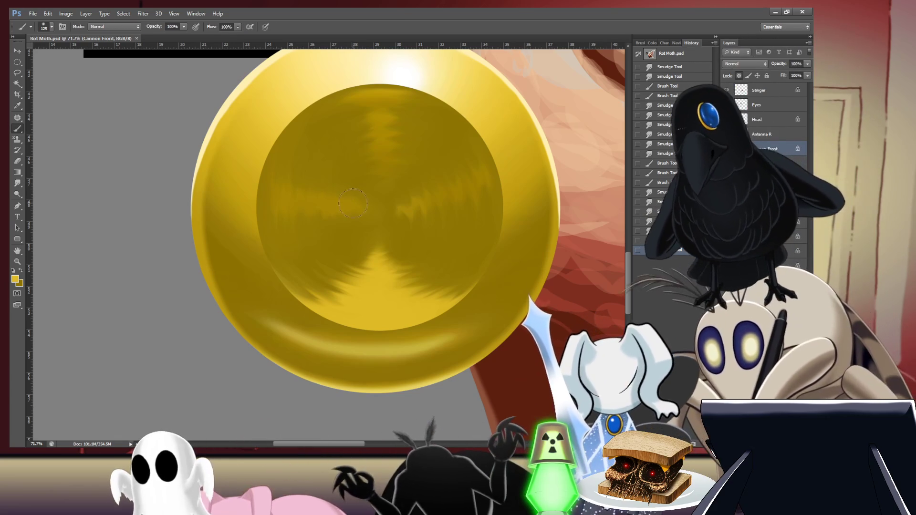
{"action": "left_click_drag", "start_coordinate": [314, 204], "coordinate": [270, 201]}
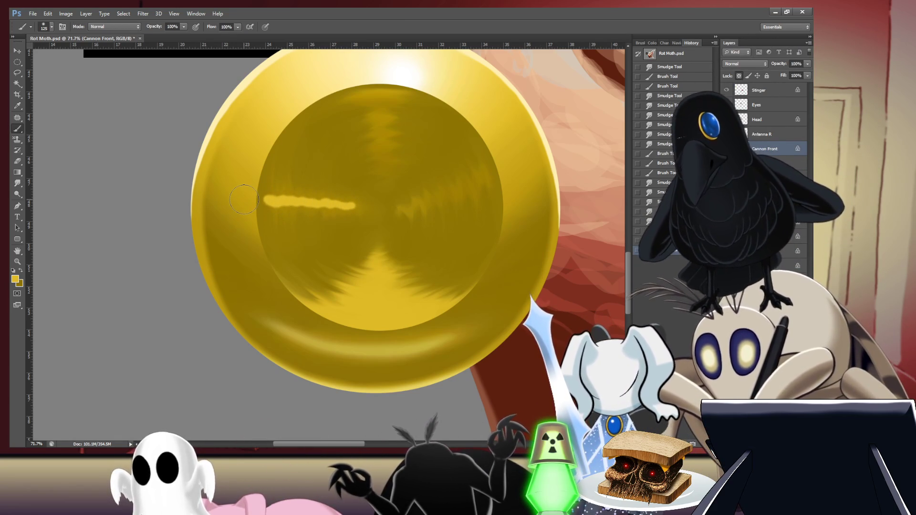
{"action": "key", "text": "r"}
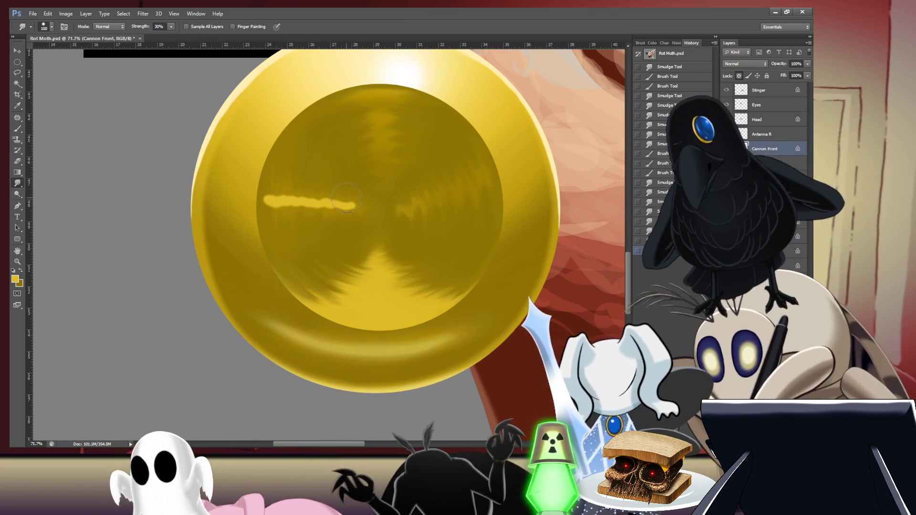
{"action": "left_click_drag", "start_coordinate": [344, 203], "coordinate": [271, 205]}
{"action": "mouse_move", "coordinate": [270, 253]}
{"action": "left_mouse_down"}
{"action": "mouse_move", "coordinate": [261, 218]}
{"action": "mouse_move", "coordinate": [268, 186]}
{"action": "left_mouse_up"}
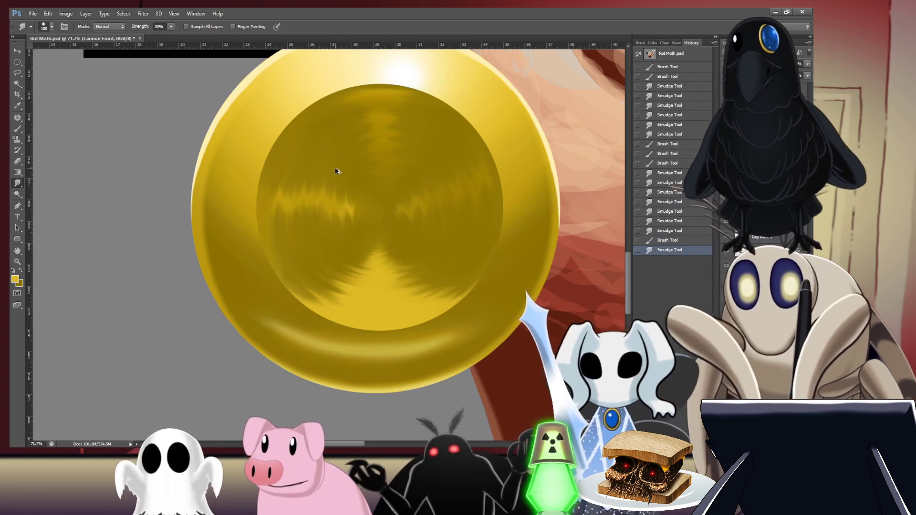
{"action": "key", "text": "ctrl+alt+z"}
{"action": "key", "text": "ctrl+alt+z"}
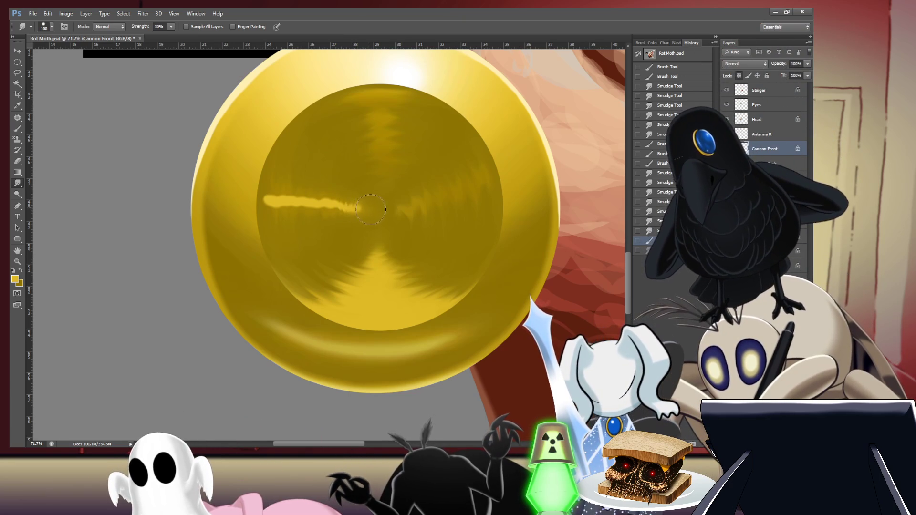
{"action": "mouse_move", "coordinate": [353, 212]}
{"action": "left_mouse_down"}
{"action": "mouse_move", "coordinate": [326, 165]}
{"action": "mouse_move", "coordinate": [318, 200]}
{"action": "mouse_move", "coordinate": [298, 205]}
{"action": "mouse_move", "coordinate": [288, 241]}
{"action": "mouse_move", "coordinate": [279, 184]}
{"action": "mouse_move", "coordinate": [271, 215]}
{"action": "mouse_move", "coordinate": [274, 149]}
{"action": "left_mouse_up"}
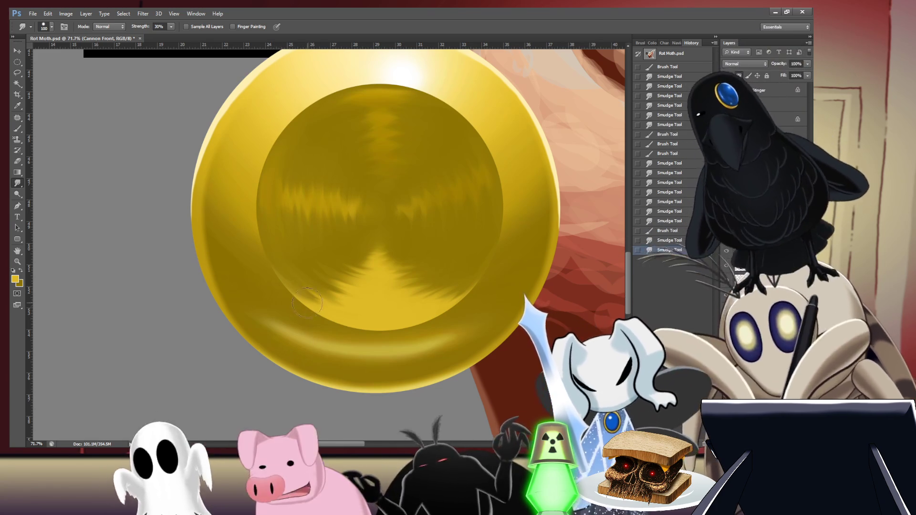
{"action": "key", "text": "ctrl+z"}
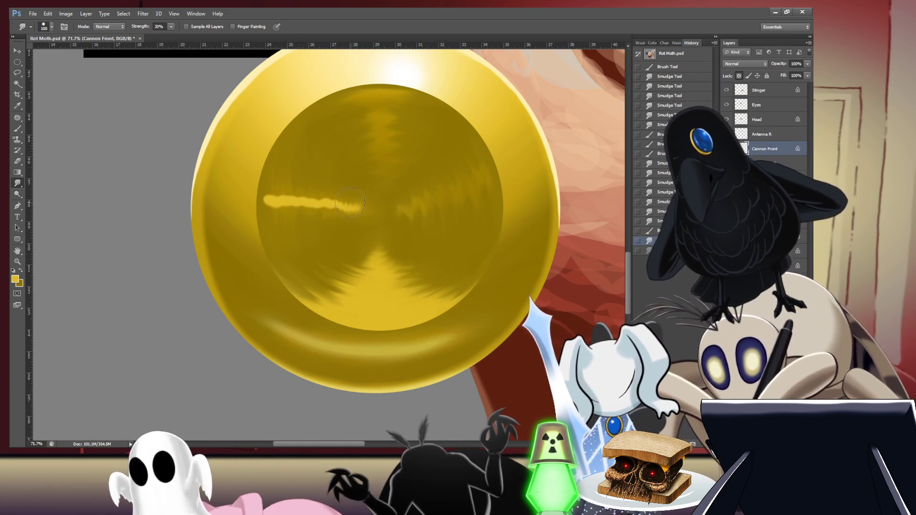
{"action": "mouse_move", "coordinate": [349, 206]}
{"action": "left_mouse_down"}
{"action": "mouse_move", "coordinate": [313, 208]}
{"action": "mouse_move", "coordinate": [300, 225]}
{"action": "mouse_move", "coordinate": [298, 195]}
{"action": "mouse_move", "coordinate": [276, 203]}
{"action": "mouse_move", "coordinate": [266, 152]}
{"action": "left_mouse_up"}
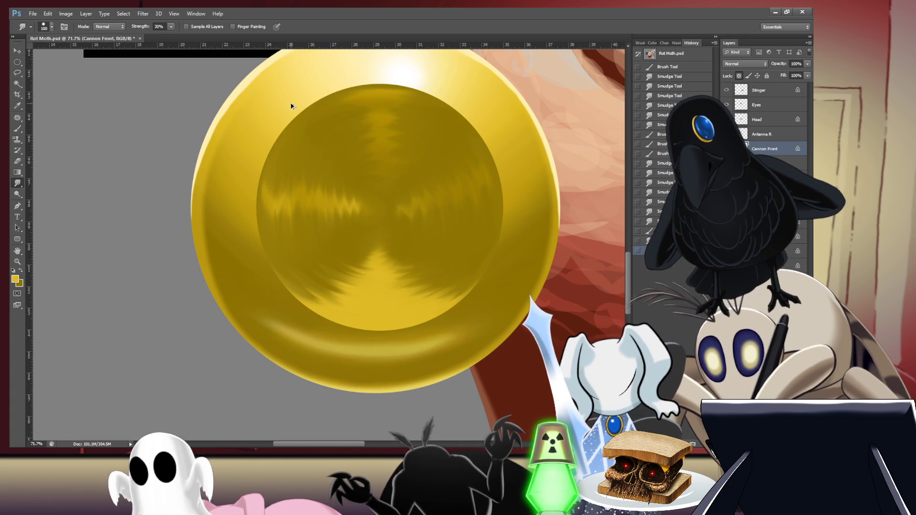
{"action": "key", "text": "ctrl+alt+z"}
{"action": "mouse_move", "coordinate": [346, 216]}
{"action": "left_mouse_down"}
{"action": "mouse_move", "coordinate": [333, 180]}
{"action": "mouse_move", "coordinate": [321, 184]}
{"action": "mouse_move", "coordinate": [321, 248]}
{"action": "mouse_move", "coordinate": [310, 253]}
{"action": "mouse_move", "coordinate": [309, 139]}
{"action": "mouse_move", "coordinate": [286, 156]}
{"action": "mouse_move", "coordinate": [267, 238]}
{"action": "left_mouse_up"}
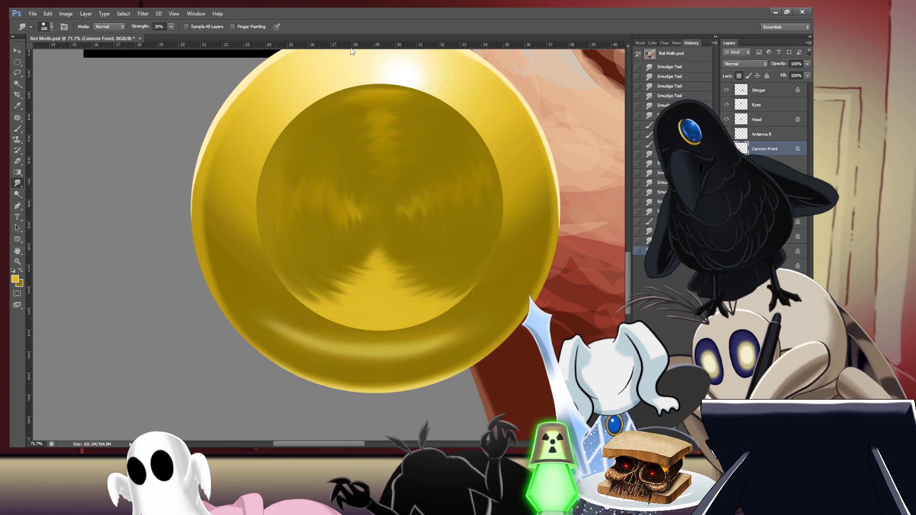
Step: Undo the last smudge stroke and show the toolbox, options bar and panels again
{"action": "key", "text": "ctrl+z"}
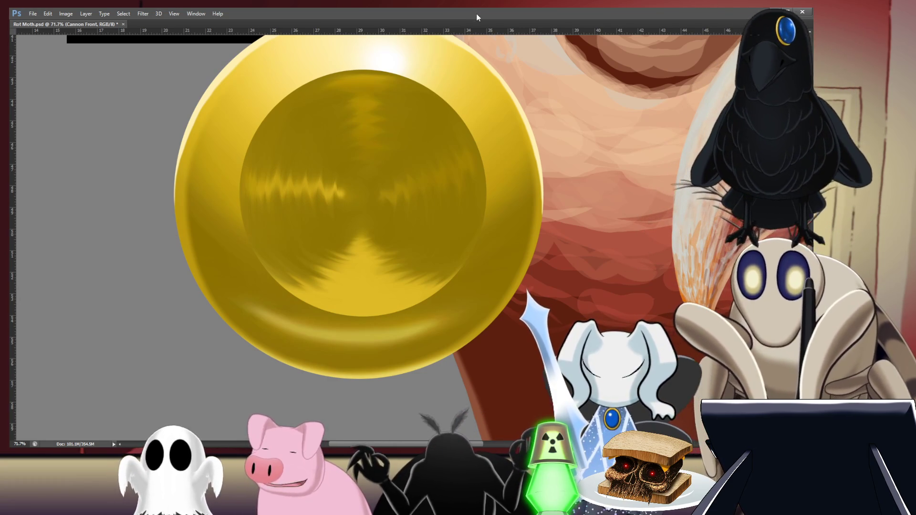
{"action": "key", "text": "Tab"}
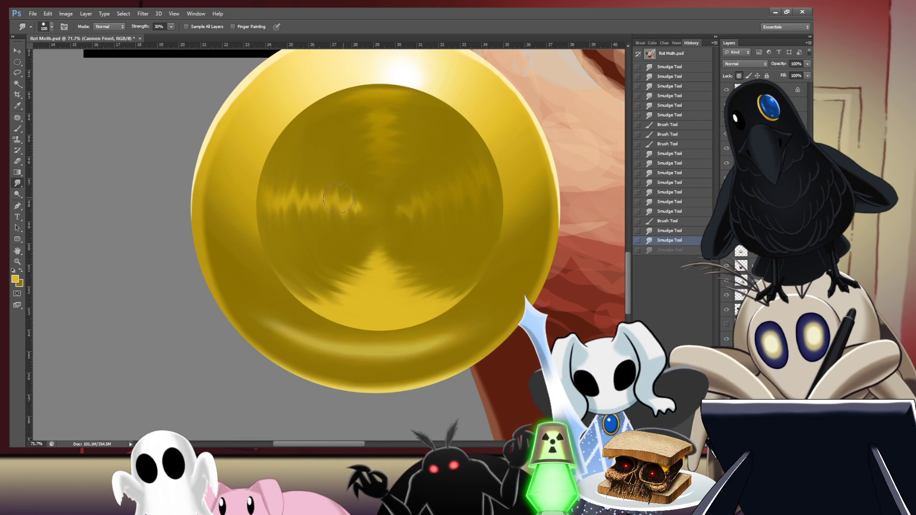
Step: Smudge across the disc interior, undo that stroke, then smudge the bright streak's right end into the gold
{"action": "mouse_move", "coordinate": [307, 201]}
{"action": "left_mouse_down"}
{"action": "mouse_move", "coordinate": [283, 205]}
{"action": "mouse_move", "coordinate": [269, 221]}
{"action": "left_mouse_up"}
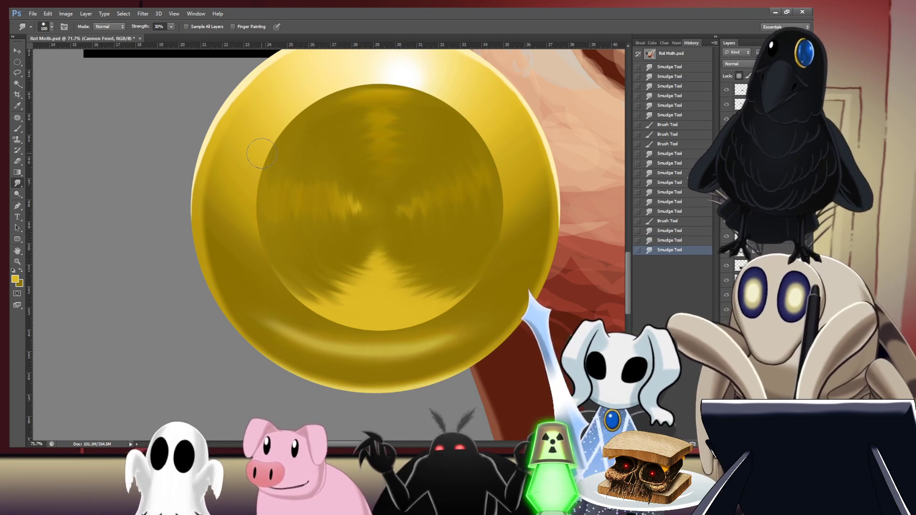
{"action": "key", "text": "ctrl+alt+z"}
{"action": "key", "text": "ctrl+alt+z"}
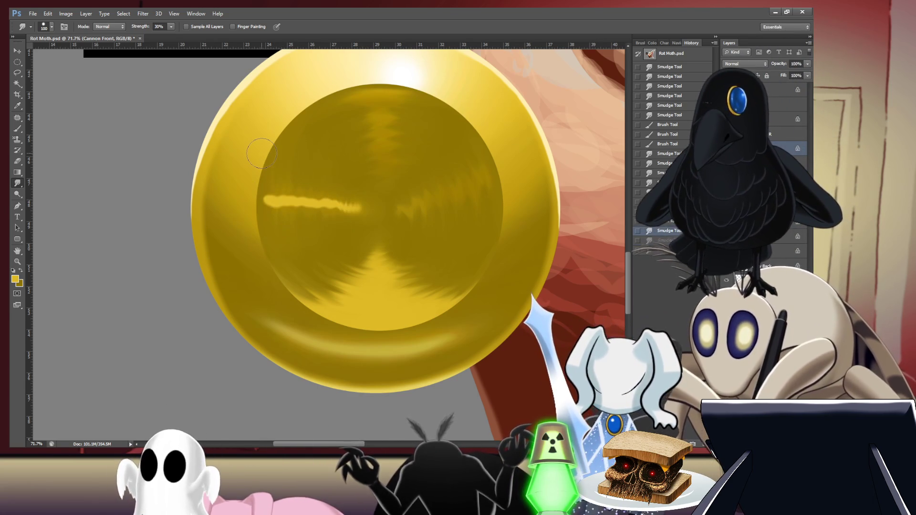
{"action": "mouse_move", "coordinate": [355, 206]}
{"action": "left_mouse_down"}
{"action": "mouse_move", "coordinate": [345, 205]}
{"action": "mouse_move", "coordinate": [339, 170]}
{"action": "mouse_move", "coordinate": [332, 200]}
{"action": "mouse_move", "coordinate": [317, 208]}
{"action": "mouse_move", "coordinate": [306, 193]}
{"action": "mouse_move", "coordinate": [293, 217]}
{"action": "mouse_move", "coordinate": [254, 172]}
{"action": "mouse_move", "coordinate": [259, 150]}
{"action": "left_mouse_up"}
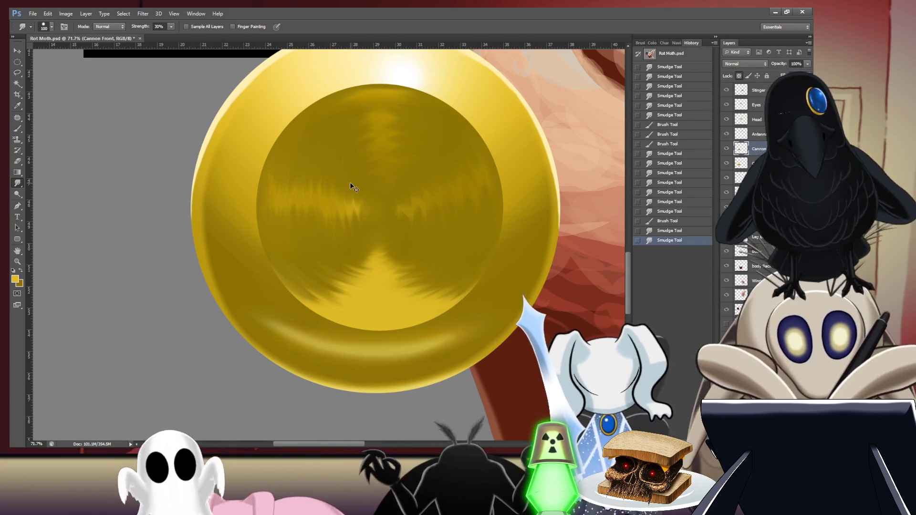
Step: Smudge the left part of the gold disc's interior to soften it
{"action": "key", "text": "ctrl+minus"}
{"action": "key", "text": "ctrl+minus"}
{"action": "key", "text": "ctrl+minus"}
{"action": "key", "text": "ctrl+minus"}
{"action": "key", "text": "ctrl+minus"}
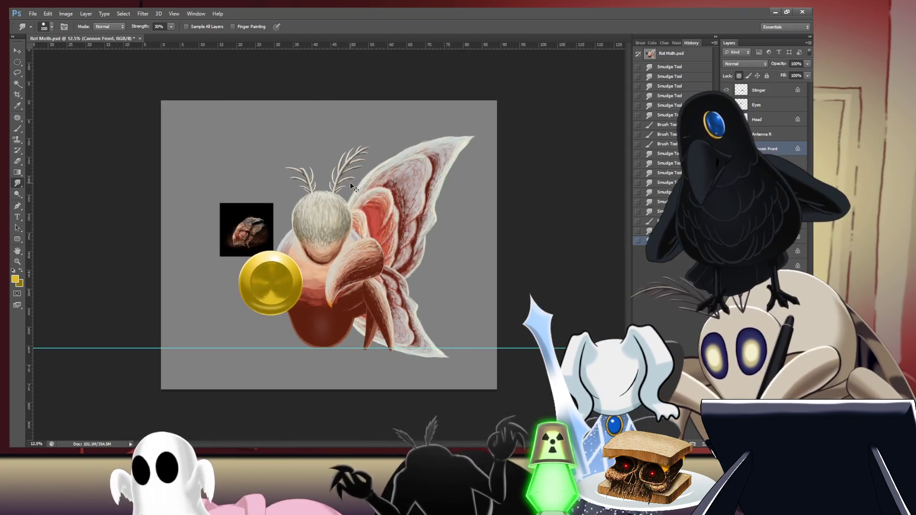
{"action": "key", "text": "ctrl+plus"}
{"action": "key", "text": "ctrl+plus"}
{"action": "key", "text": "ctrl+minus"}
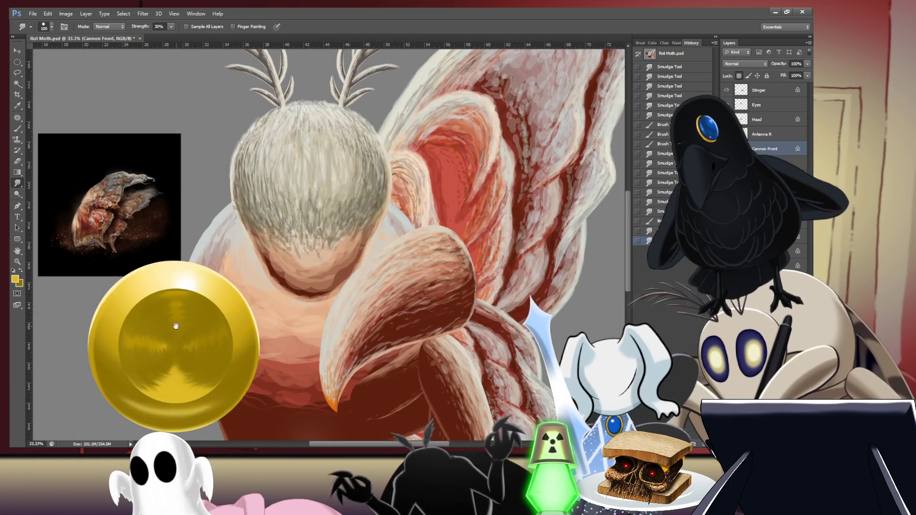
{"action": "key", "text": "ctrl+plus"}
{"action": "key", "text": "ctrl+plus"}
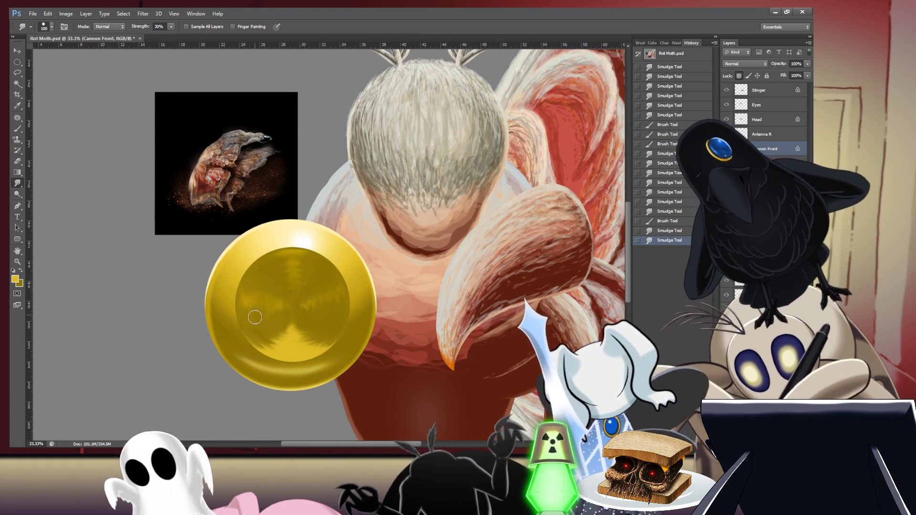
{"action": "left_click_drag", "start_coordinate": [246, 296], "coordinate": [234, 313]}
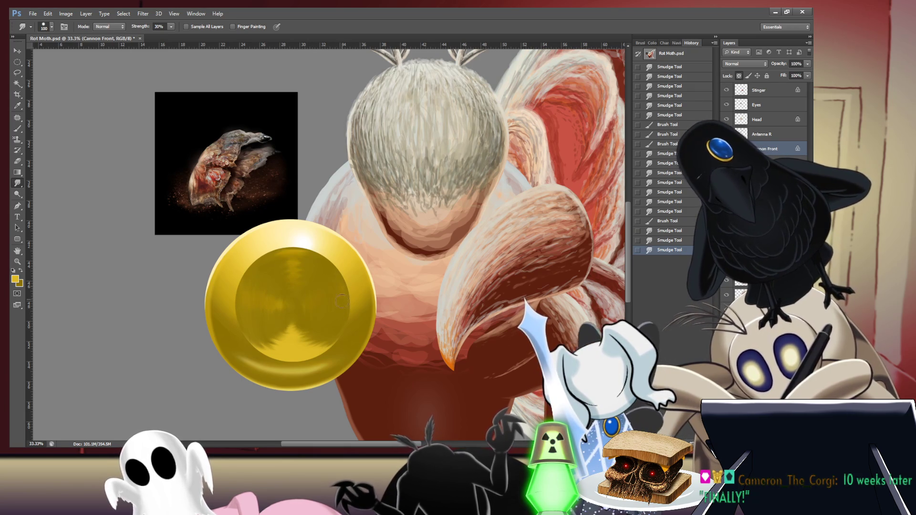
Step: Zoom out to view the whole Rot Moth painting with the gold cannon sphere
{"action": "scroll", "coordinate": [329, 285], "scroll_direction": "down", "scroll_amount": 5}
{"action": "scroll", "coordinate": [302, 261], "scroll_direction": "up", "scroll_amount": 6}
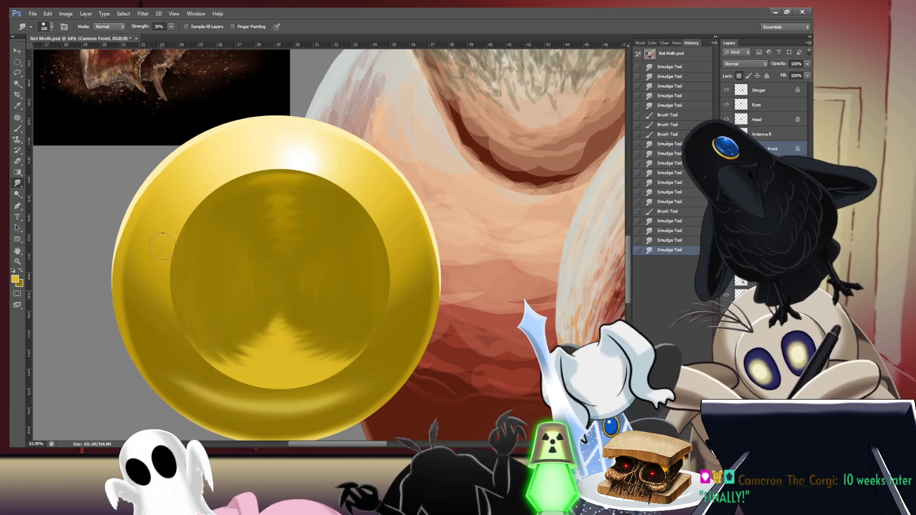
{"action": "scroll", "coordinate": [382, 243], "scroll_direction": "down", "scroll_amount": 5}
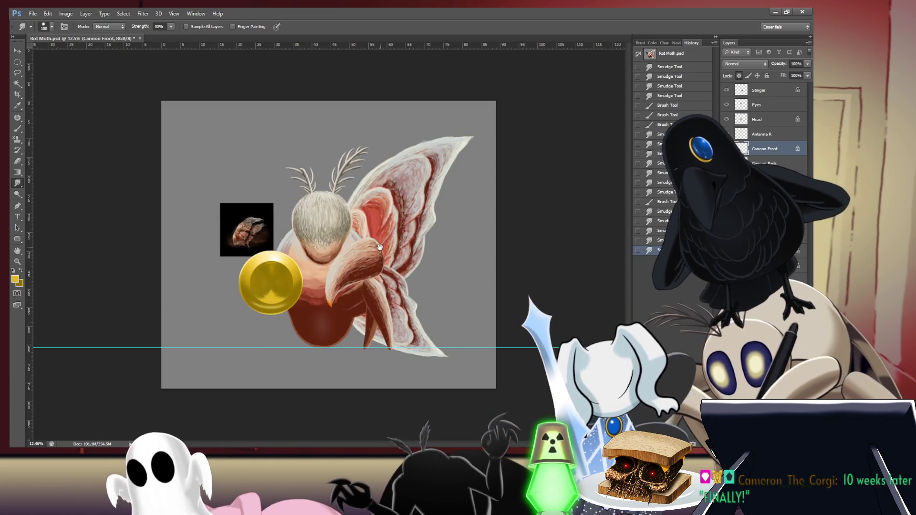
{"action": "scroll", "coordinate": [328, 244], "scroll_direction": "down", "scroll_amount": 2}
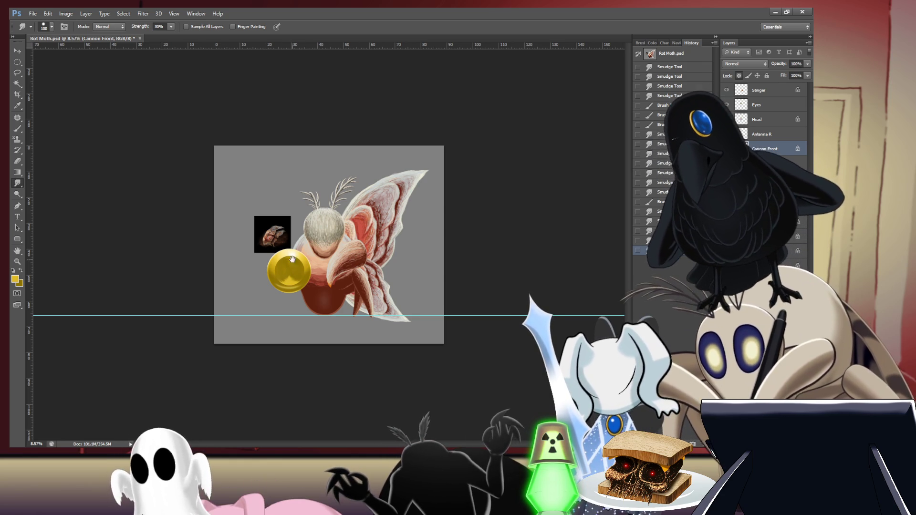
Step: Zoom in on the golden cannon's front disc beside the moth's head
{"action": "scroll", "coordinate": [286, 262], "scroll_direction": "up", "scroll_amount": 5}
Step: Sample a pale cream from the artwork and paint a bright highlight in the disc centre with a size-200 brush
{"action": "key", "text": "i"}
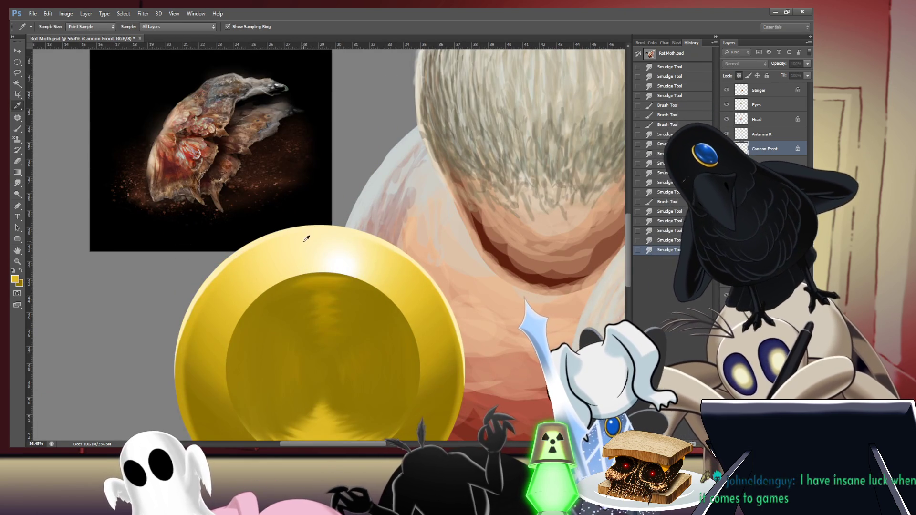
{"action": "key", "text": "r"}
{"action": "left_click_drag", "start_coordinate": [396, 414], "coordinate": [385, 255]}
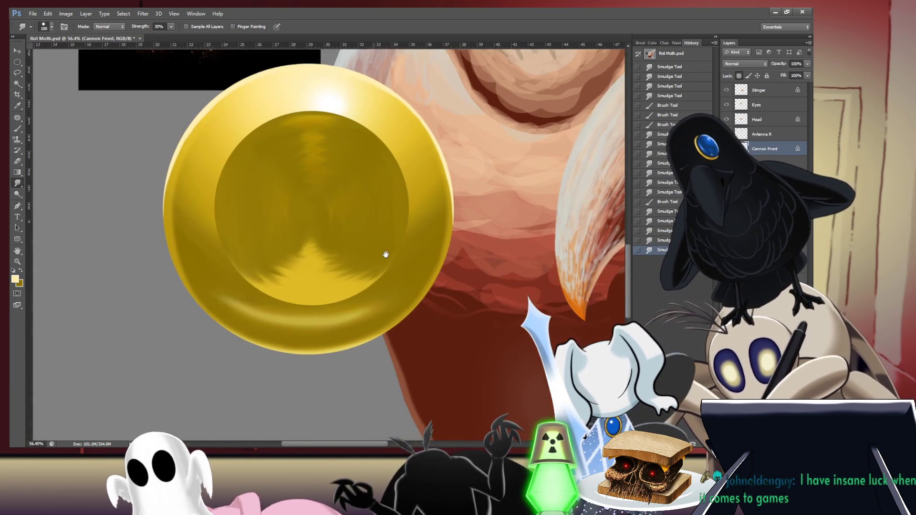
{"action": "key", "text": "b"}
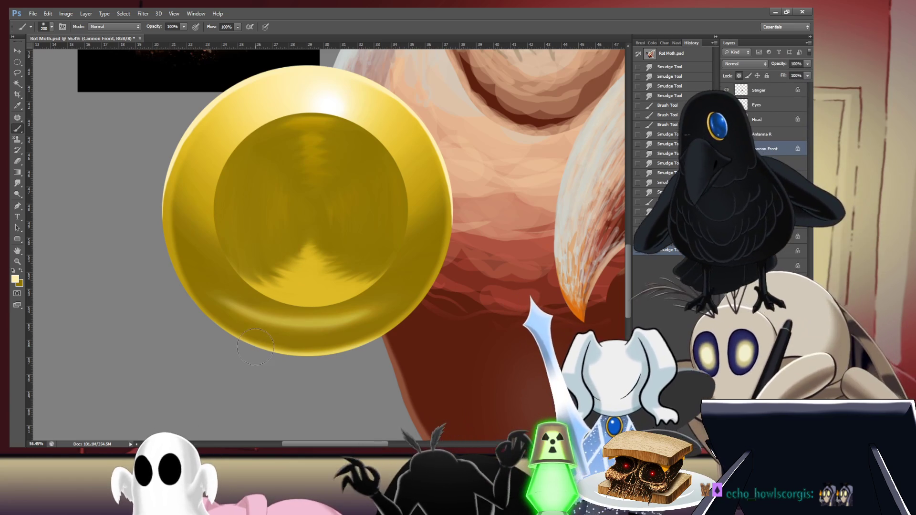
{"action": "key", "text": "bracketright"}
{"action": "key", "text": "bracketright"}
{"action": "key", "text": "bracketright"}
{"action": "key", "text": "bracketright"}
{"action": "key", "text": "bracketright"}
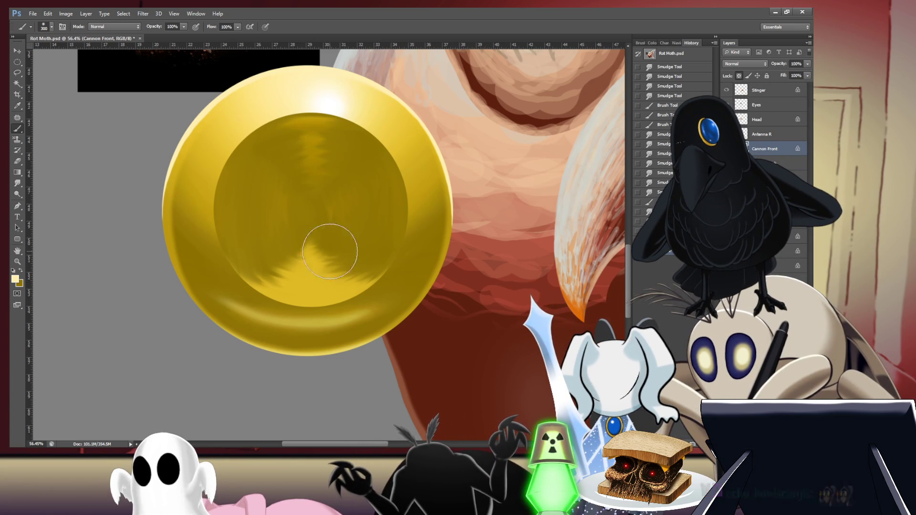
{"action": "left_click_drag", "start_coordinate": [339, 252], "coordinate": [324, 248]}
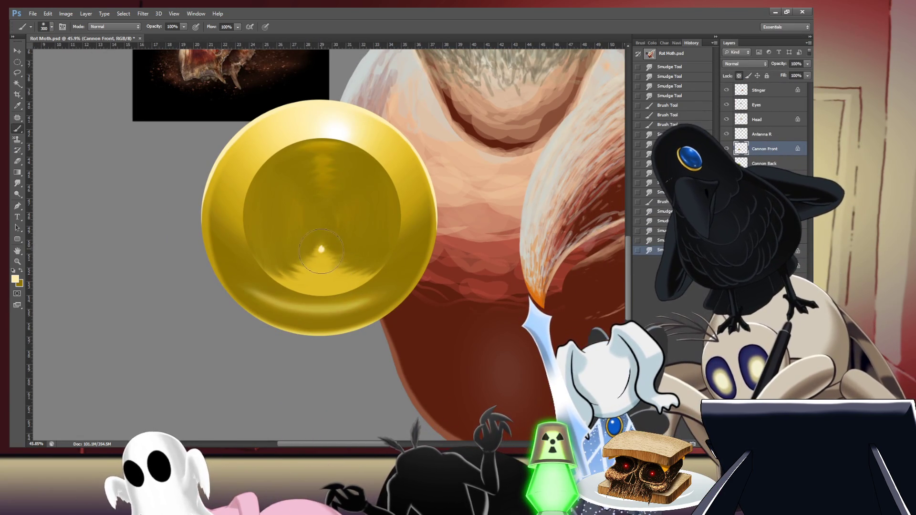
{"action": "mouse_move", "coordinate": [322, 249]}
{"action": "left_mouse_down"}
{"action": "mouse_move", "coordinate": [317, 276]}
{"action": "mouse_move", "coordinate": [325, 272]}
{"action": "mouse_move", "coordinate": [344, 293]}
{"action": "mouse_move", "coordinate": [336, 298]}
{"action": "left_mouse_up"}
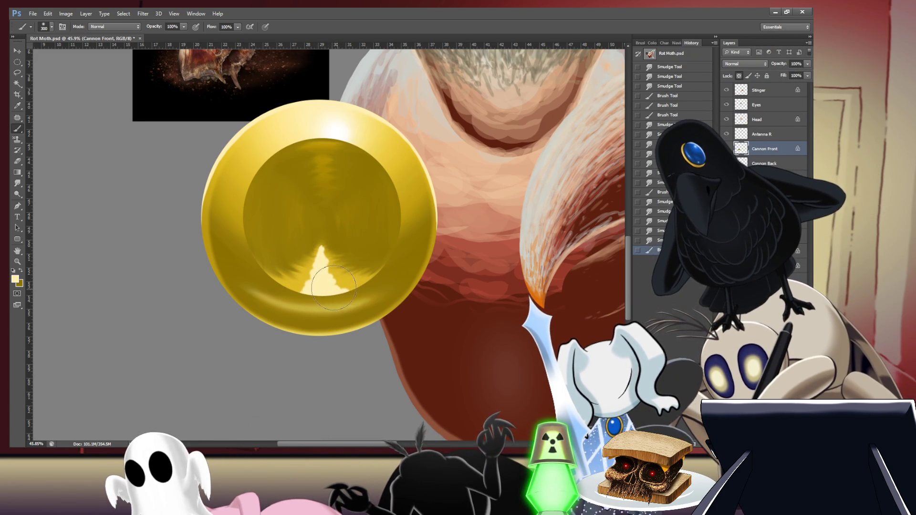
{"action": "left_click_drag", "start_coordinate": [332, 290], "coordinate": [334, 288]}
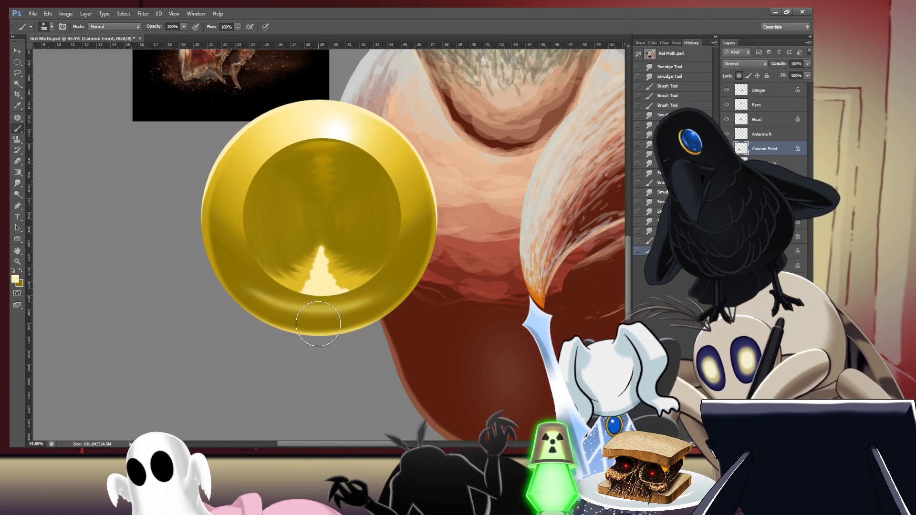
Step: Undo both highlight strokes, add a new layer above Cannon Front, and begin a flame highlight
{"action": "key", "text": "ctrl+z"}
{"action": "key", "text": "ctrl+alt+z"}
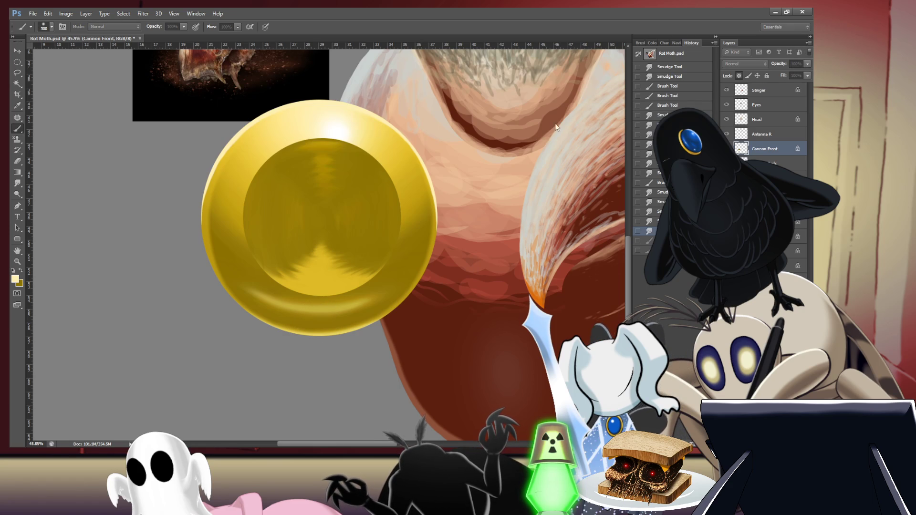
{"action": "key", "text": "ctrl+shift+alt+n"}
{"action": "left_click_drag", "start_coordinate": [322, 262], "coordinate": [323, 272]}
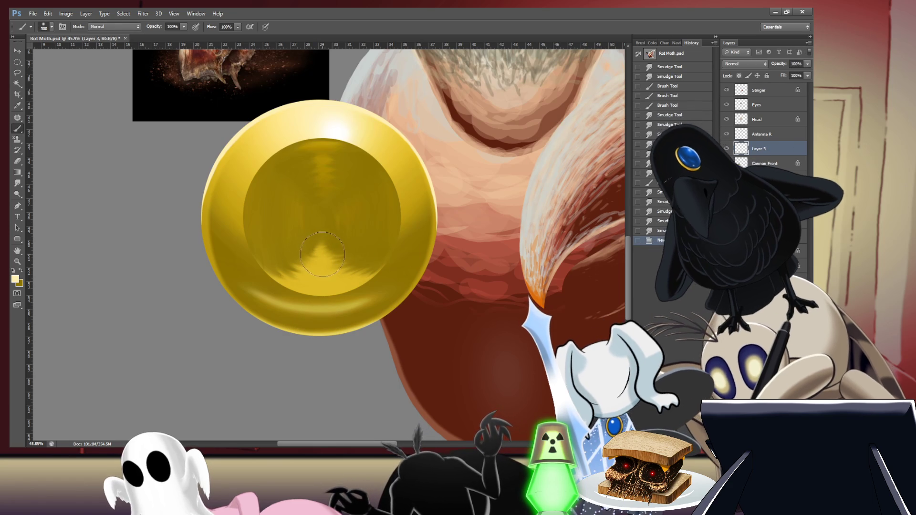
Step: Smudge at 100% strength to pull a yellow spike up the disc's inner bottom edge
{"action": "mouse_move", "coordinate": [329, 282]}
{"action": "left_mouse_down"}
{"action": "mouse_move", "coordinate": [315, 292]}
{"action": "mouse_move", "coordinate": [331, 287]}
{"action": "left_mouse_up"}
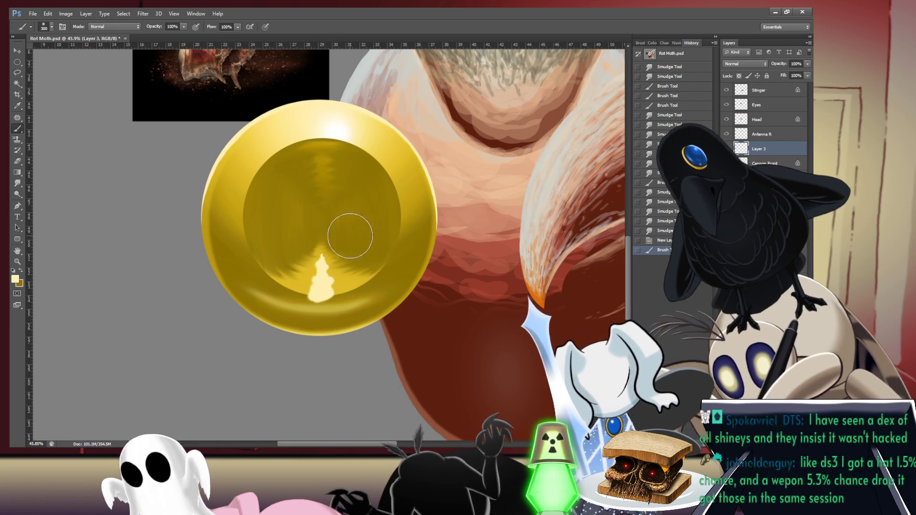
{"action": "key", "text": "r"}
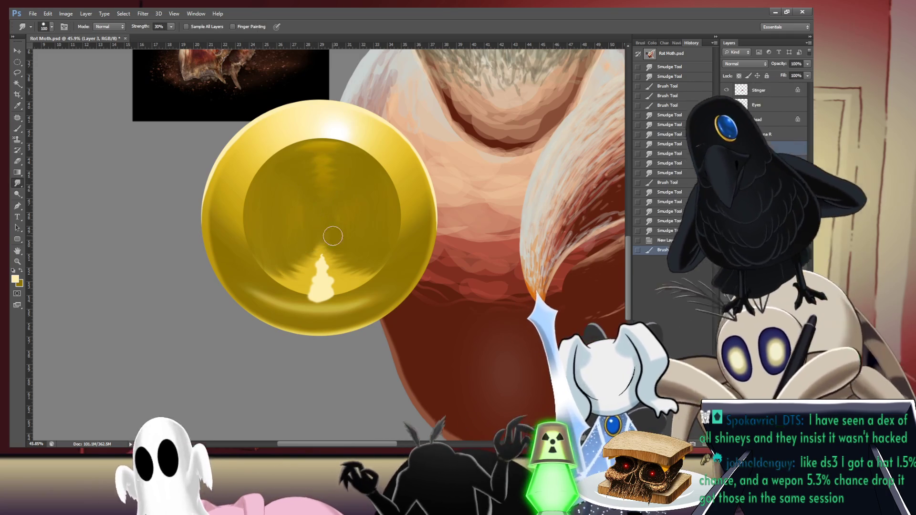
{"action": "key", "text": "ctrl+z"}
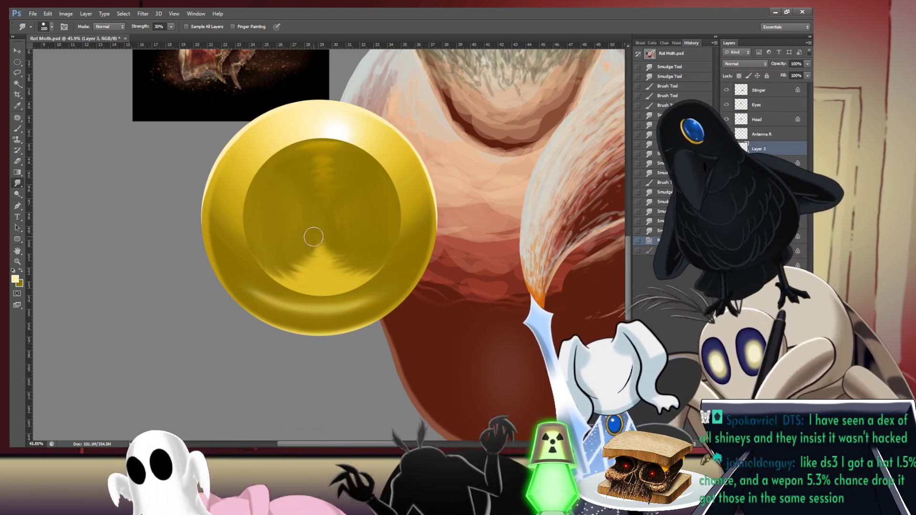
{"action": "key", "text": "0"}
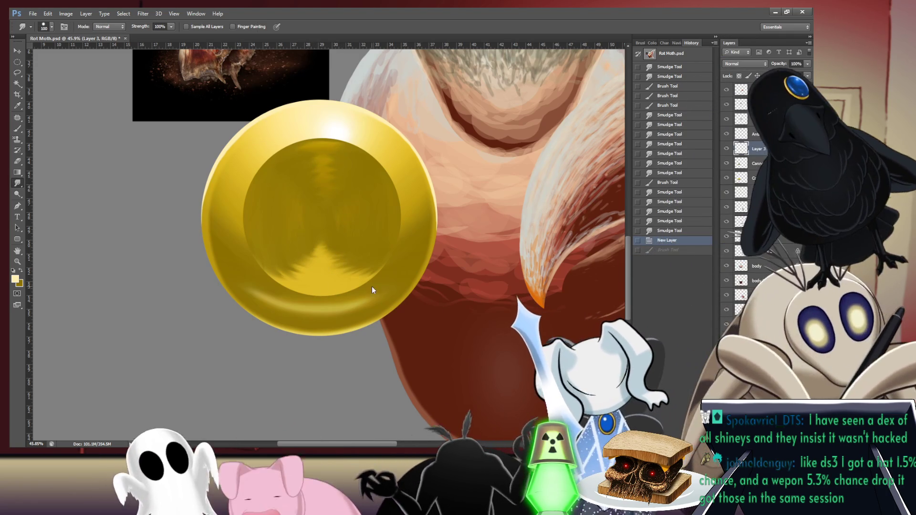
{"action": "left_click_drag", "start_coordinate": [324, 253], "coordinate": [322, 265]}
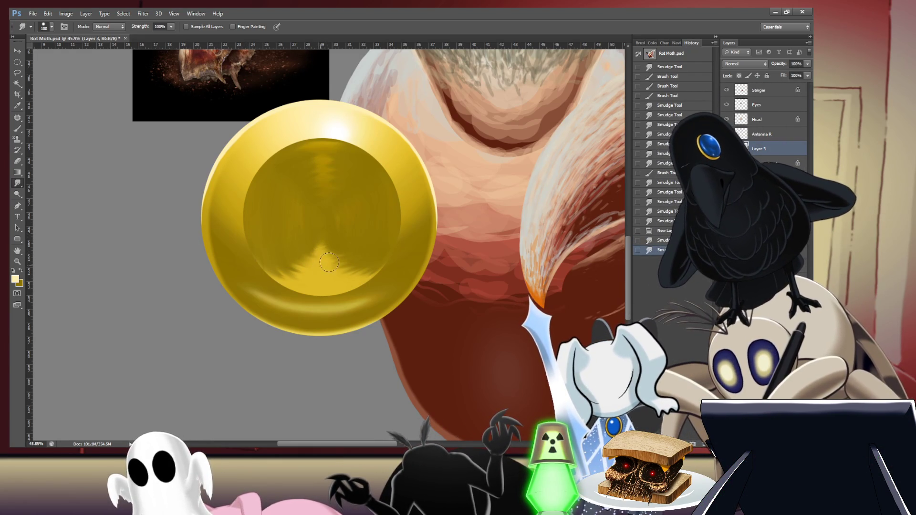
{"action": "left_click_drag", "start_coordinate": [327, 291], "coordinate": [327, 296]}
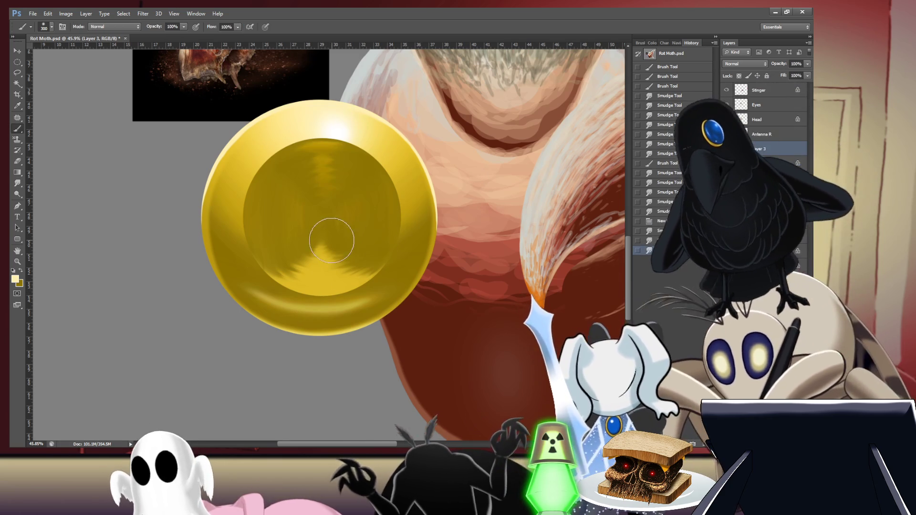
Step: With a size-200 brush, paint a cream flame at the cup's bottom, undoing and repainting it
{"action": "key", "text": "b"}
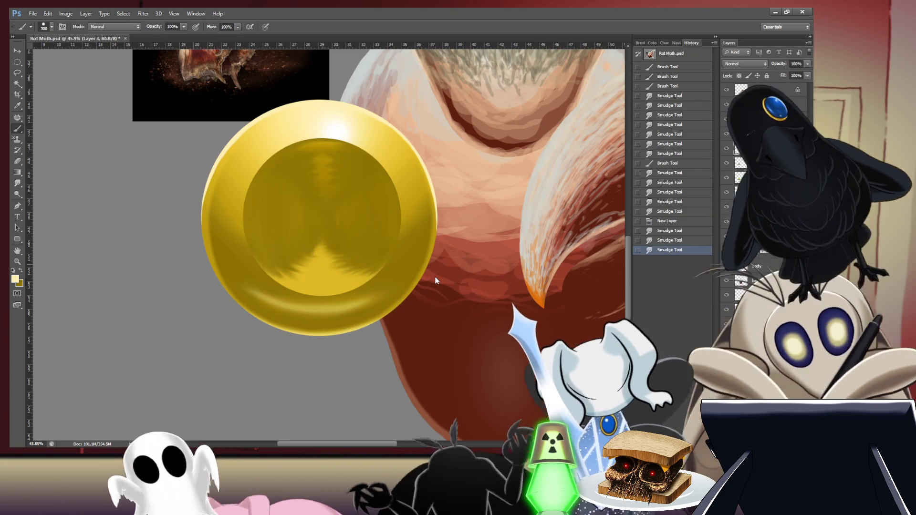
{"action": "key", "text": "bracketleft"}
{"action": "key", "text": "bracketleft"}
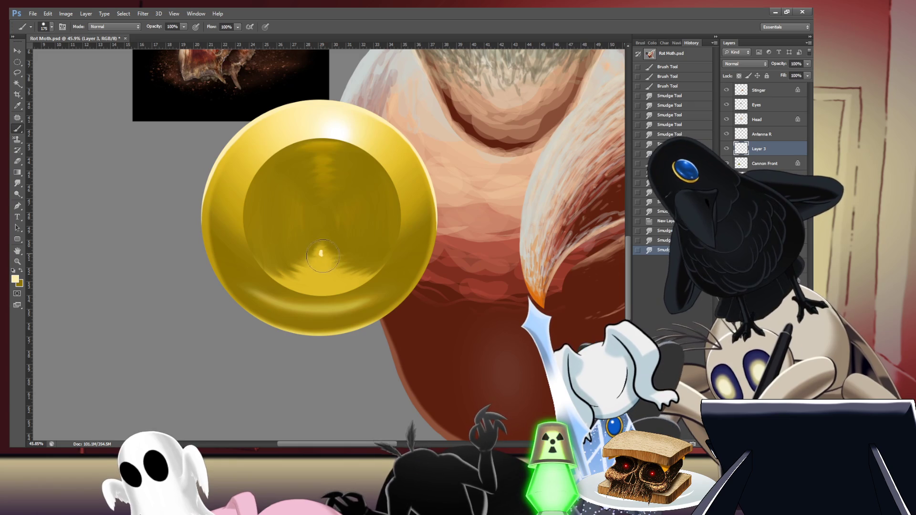
{"action": "mouse_move", "coordinate": [322, 272]}
{"action": "left_mouse_down"}
{"action": "mouse_move", "coordinate": [317, 286]}
{"action": "mouse_move", "coordinate": [338, 289]}
{"action": "mouse_move", "coordinate": [325, 289]}
{"action": "left_mouse_up"}
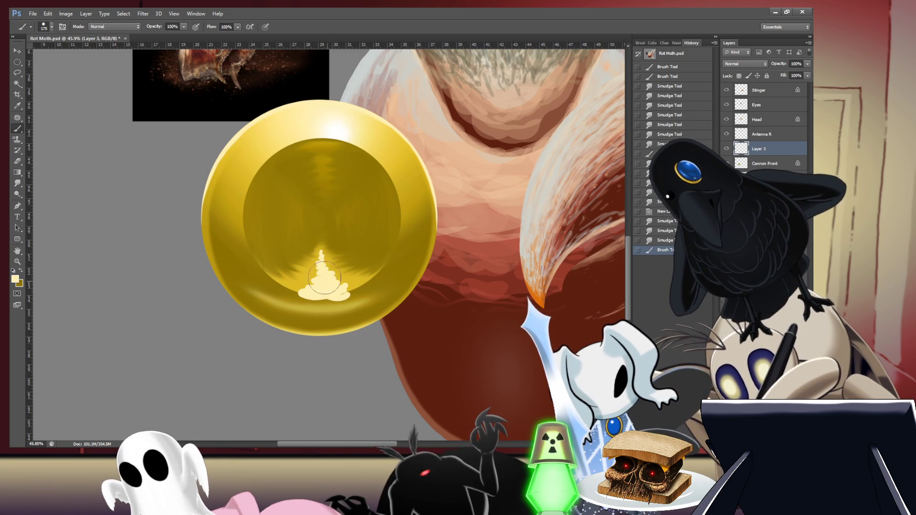
{"action": "left_click_drag", "start_coordinate": [321, 255], "coordinate": [311, 265]}
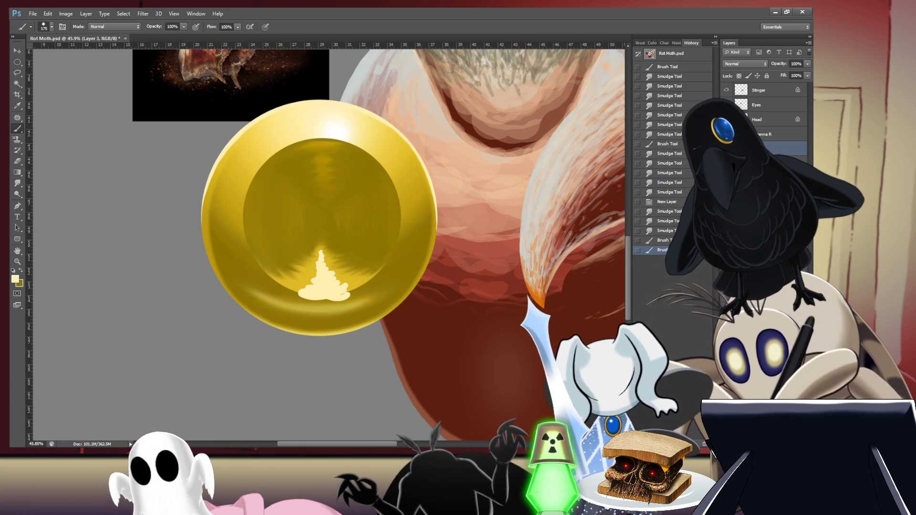
{"action": "key", "text": "ctrl+alt+z"}
{"action": "key", "text": "ctrl+alt+z"}
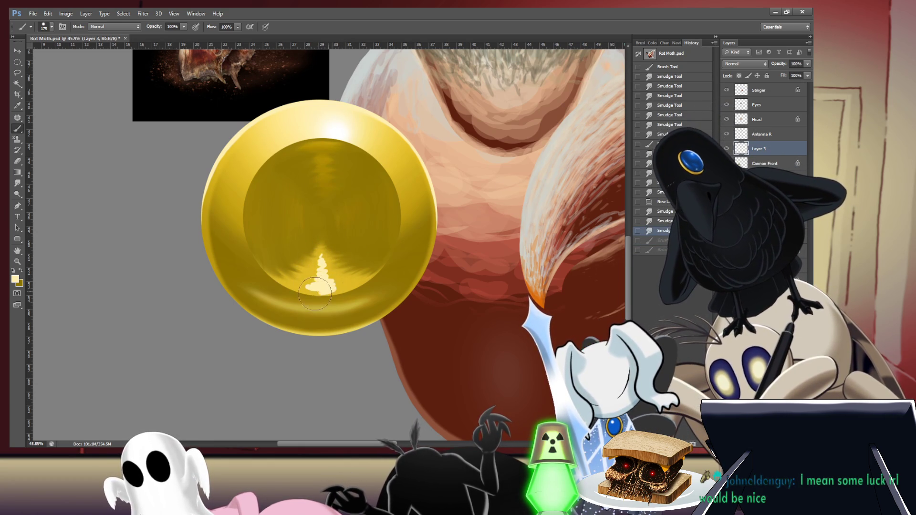
{"action": "left_click_drag", "start_coordinate": [338, 293], "coordinate": [325, 286]}
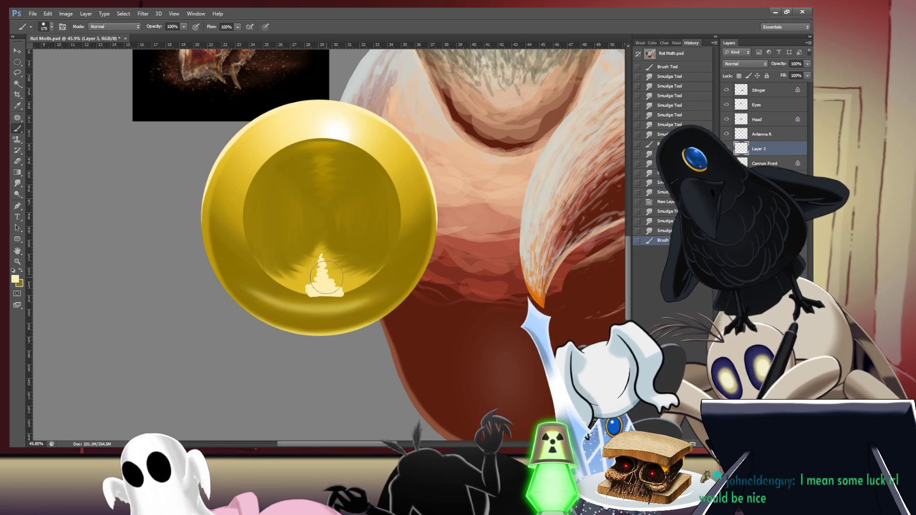
Step: Clip Layer 3 to Cannon Front, repaint the flame base, and smudge its tip into a spire at 30%
{"action": "left_click", "coordinate": [775, 152], "text": "alt"}
{"action": "mouse_move", "coordinate": [289, 284]}
{"action": "left_mouse_down"}
{"action": "mouse_move", "coordinate": [340, 288]}
{"action": "mouse_move", "coordinate": [310, 282]}
{"action": "left_mouse_up"}
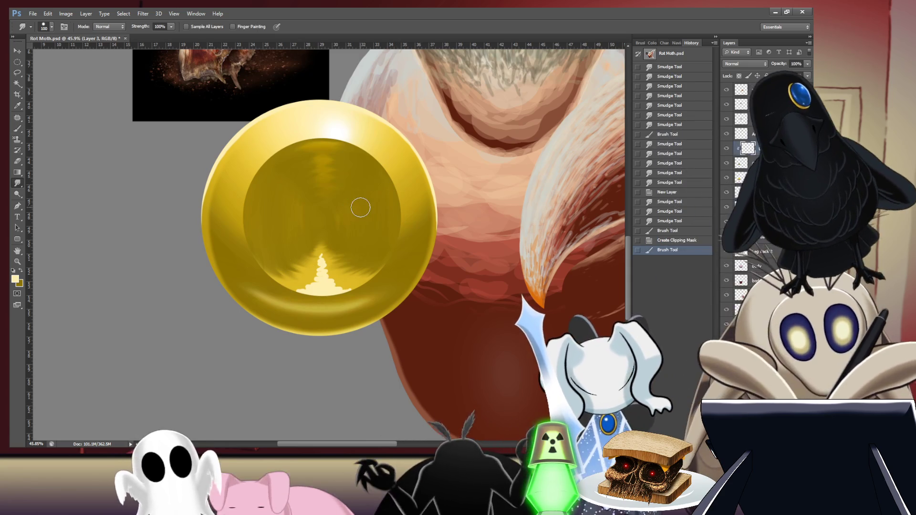
{"action": "key", "text": "r"}
{"action": "left_click_drag", "start_coordinate": [340, 258], "coordinate": [323, 257]}
{"action": "left_click_drag", "start_coordinate": [398, 138], "coordinate": [405, 128]}
{"action": "key", "text": "ctrl+z"}
{"action": "key", "text": "3"}
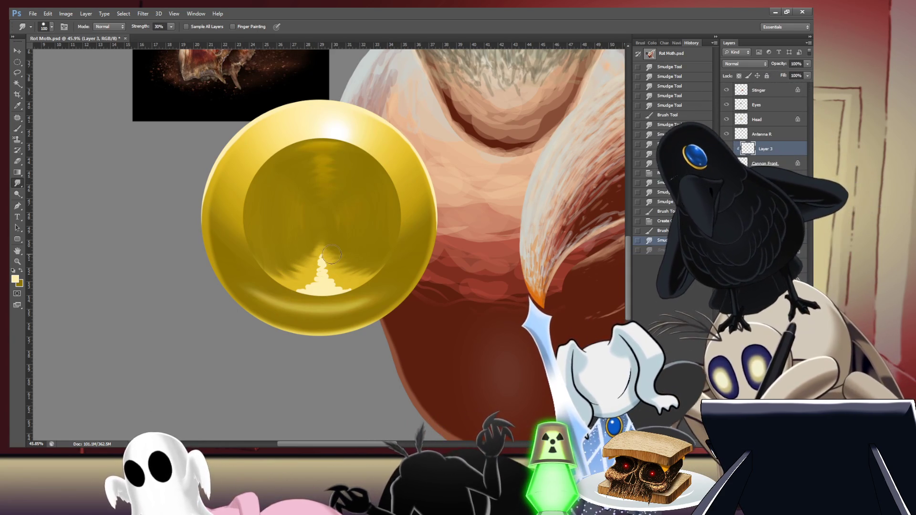
{"action": "left_click_drag", "start_coordinate": [331, 255], "coordinate": [325, 261]}
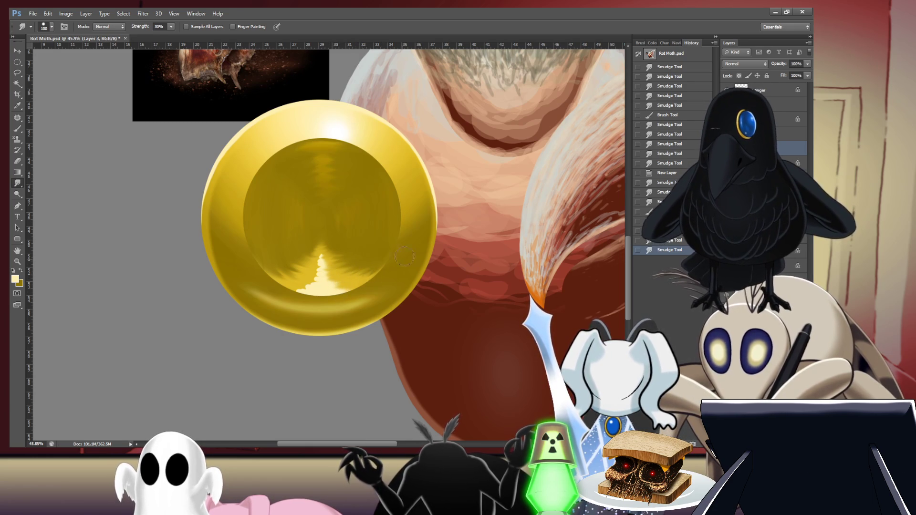
Step: Smudge the cream highlight into the surrounding cup gold, undoing the last few strokes
{"action": "left_click_drag", "start_coordinate": [400, 236], "coordinate": [341, 249]}
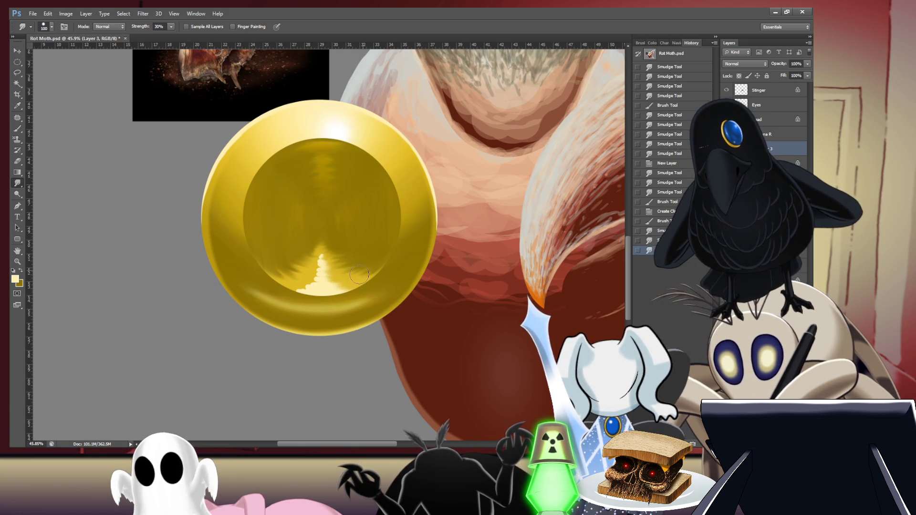
{"action": "left_click_drag", "start_coordinate": [367, 275], "coordinate": [341, 282]}
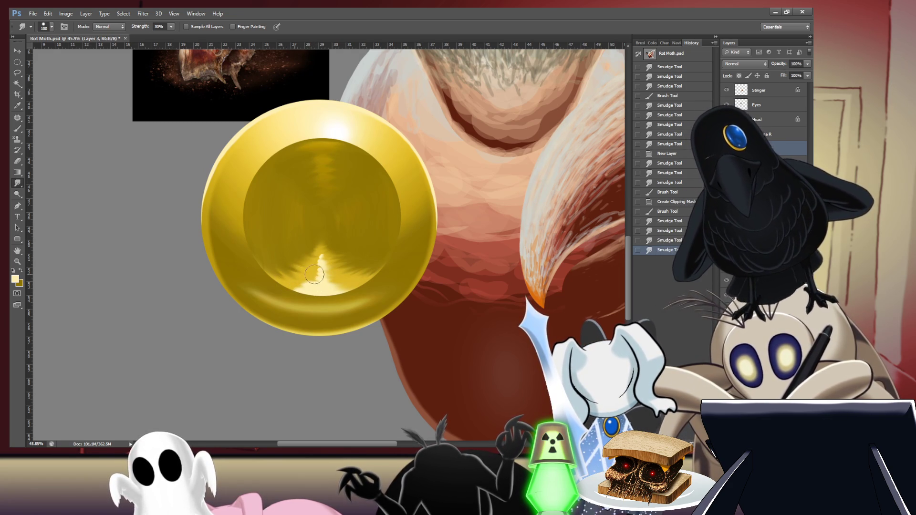
{"action": "left_click_drag", "start_coordinate": [311, 247], "coordinate": [317, 254]}
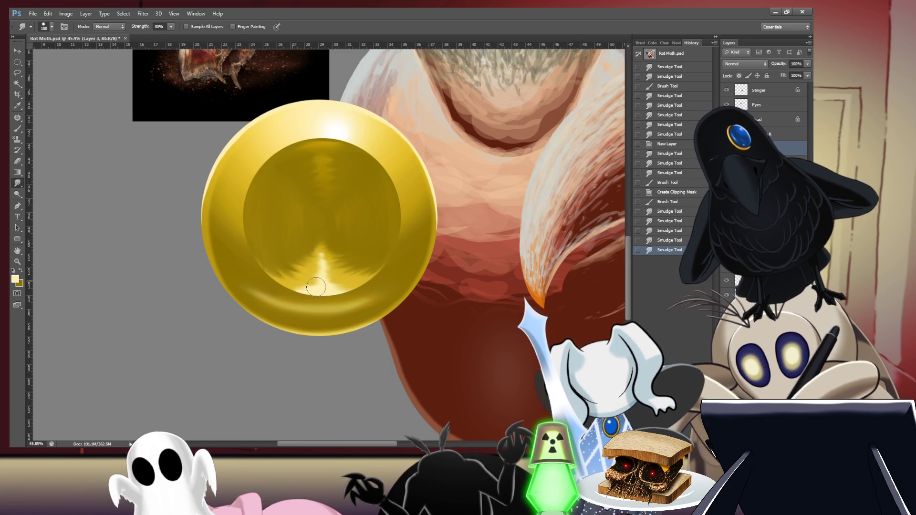
{"action": "left_click_drag", "start_coordinate": [281, 282], "coordinate": [284, 228]}
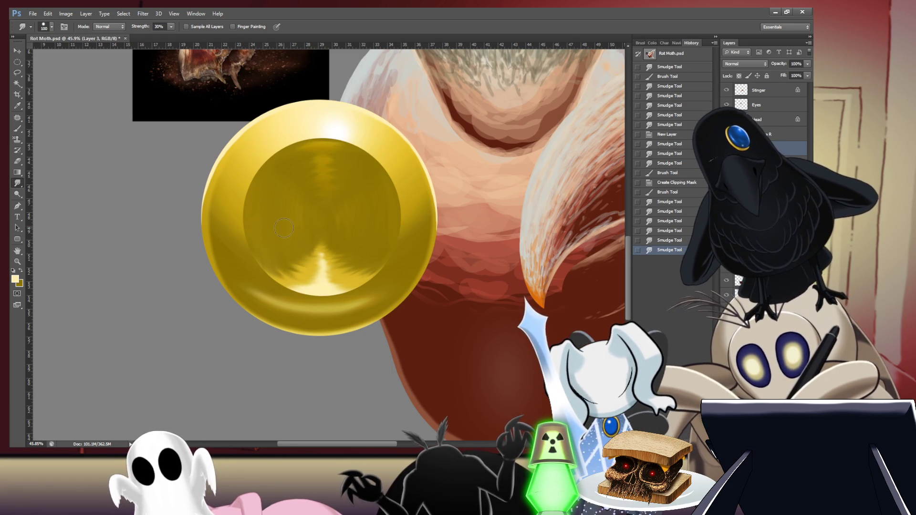
{"action": "mouse_move", "coordinate": [305, 277]}
{"action": "left_mouse_down"}
{"action": "mouse_move", "coordinate": [312, 279]}
{"action": "mouse_move", "coordinate": [288, 256]}
{"action": "left_mouse_up"}
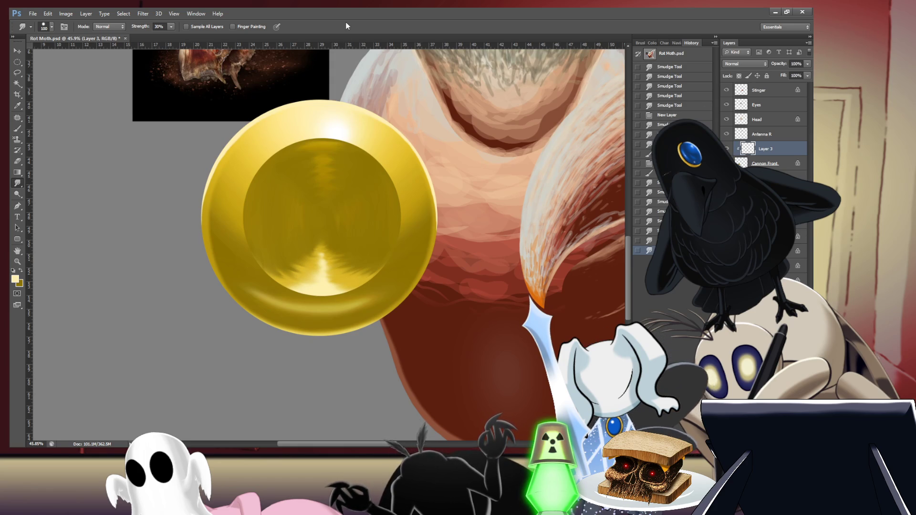
{"action": "key", "text": "ctrl+alt+z"}
{"action": "key", "text": "ctrl+alt+z"}
{"action": "key", "text": "ctrl+alt+z"}
{"action": "key", "text": "ctrl+alt+z"}
{"action": "key", "text": "ctrl+alt+z"}
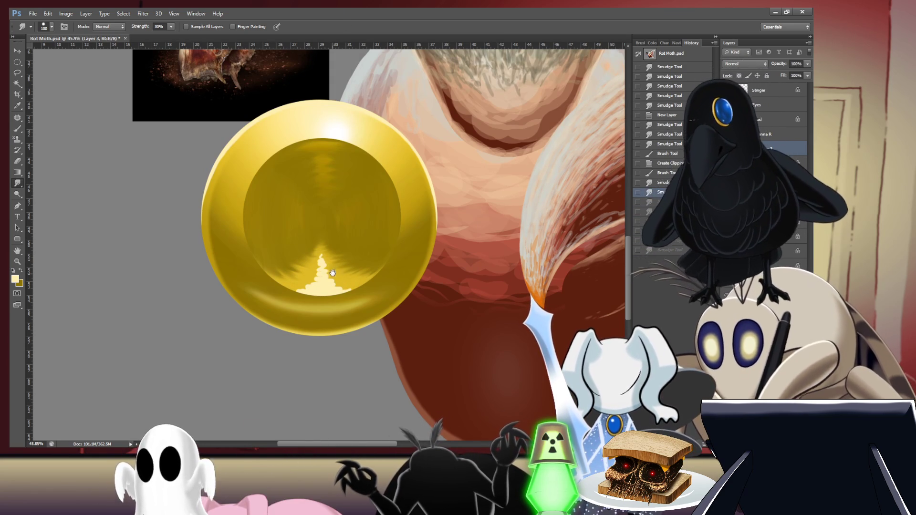
{"action": "scroll", "coordinate": [334, 271], "scroll_direction": "up", "scroll_amount": 3}
{"action": "key", "text": "bracketleft"}
{"action": "key", "text": "bracketleft"}
{"action": "key", "text": "bracketleft"}
{"action": "key", "text": "bracketleft"}
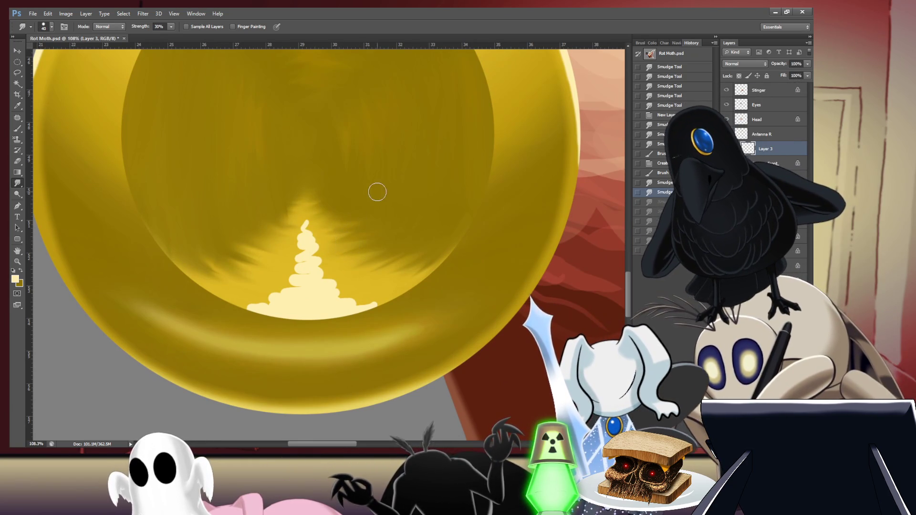
Step: Smudge the flame tip up and right and streak its centre and stepped left edge
{"action": "mouse_move", "coordinate": [313, 226]}
{"action": "left_mouse_down"}
{"action": "mouse_move", "coordinate": [334, 219]}
{"action": "mouse_move", "coordinate": [314, 261]}
{"action": "mouse_move", "coordinate": [337, 269]}
{"action": "mouse_move", "coordinate": [328, 274]}
{"action": "mouse_move", "coordinate": [374, 265]}
{"action": "mouse_move", "coordinate": [306, 290]}
{"action": "mouse_move", "coordinate": [340, 297]}
{"action": "mouse_move", "coordinate": [310, 303]}
{"action": "mouse_move", "coordinate": [396, 286]}
{"action": "mouse_move", "coordinate": [362, 306]}
{"action": "mouse_move", "coordinate": [436, 282]}
{"action": "left_mouse_up"}
{"action": "mouse_move", "coordinate": [312, 238]}
{"action": "left_mouse_down"}
{"action": "mouse_move", "coordinate": [293, 243]}
{"action": "mouse_move", "coordinate": [301, 261]}
{"action": "mouse_move", "coordinate": [289, 282]}
{"action": "mouse_move", "coordinate": [308, 287]}
{"action": "mouse_move", "coordinate": [292, 295]}
{"action": "mouse_move", "coordinate": [293, 307]}
{"action": "mouse_move", "coordinate": [221, 305]}
{"action": "mouse_move", "coordinate": [253, 308]}
{"action": "mouse_move", "coordinate": [243, 291]}
{"action": "mouse_move", "coordinate": [300, 262]}
{"action": "mouse_move", "coordinate": [301, 195]}
{"action": "left_mouse_up"}
{"action": "mouse_move", "coordinate": [269, 253]}
{"action": "left_mouse_down"}
{"action": "mouse_move", "coordinate": [295, 244]}
{"action": "mouse_move", "coordinate": [300, 220]}
{"action": "mouse_move", "coordinate": [313, 216]}
{"action": "mouse_move", "coordinate": [324, 253]}
{"action": "left_mouse_up"}
{"action": "scroll", "coordinate": [386, 247], "scroll_direction": "down", "scroll_amount": 10}
{"action": "scroll", "coordinate": [469, 215], "scroll_direction": "up", "scroll_amount": 10}
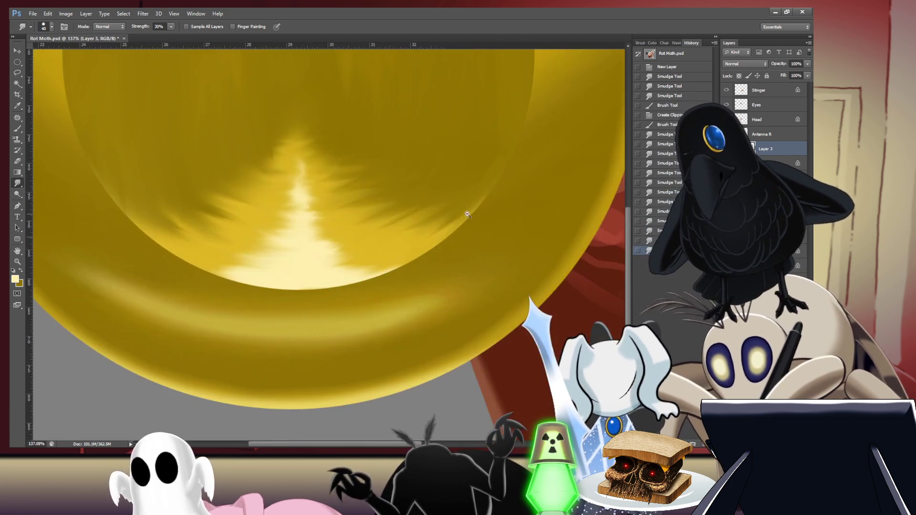
Step: Soften the flame's lower edges into jagged streaks, then view the whole moth and coin
{"action": "left_click_drag", "start_coordinate": [317, 239], "coordinate": [337, 232]}
{"action": "left_click_drag", "start_coordinate": [395, 231], "coordinate": [401, 234]}
{"action": "left_click_drag", "start_coordinate": [311, 266], "coordinate": [382, 265]}
{"action": "left_click_drag", "start_coordinate": [329, 278], "coordinate": [405, 268]}
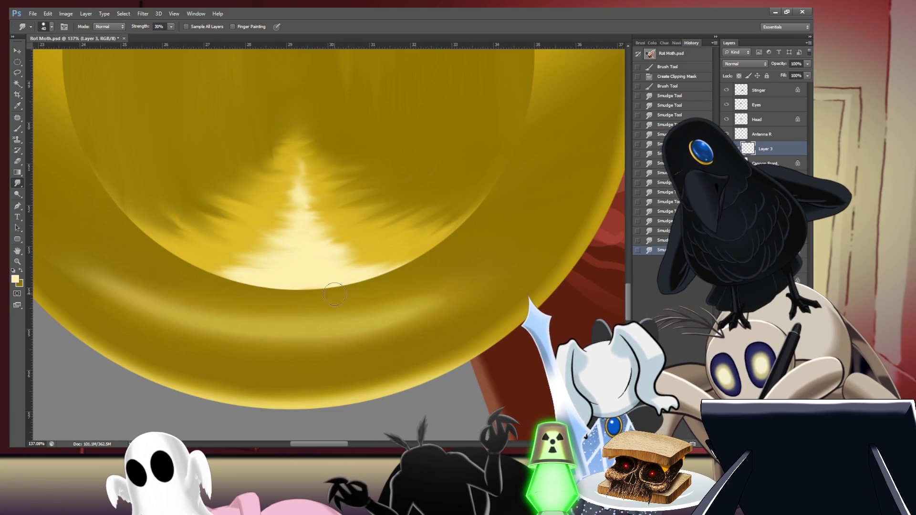
{"action": "left_click_drag", "start_coordinate": [307, 281], "coordinate": [320, 279]}
{"action": "left_click_drag", "start_coordinate": [382, 270], "coordinate": [405, 265]}
{"action": "left_click_drag", "start_coordinate": [269, 312], "coordinate": [286, 305]}
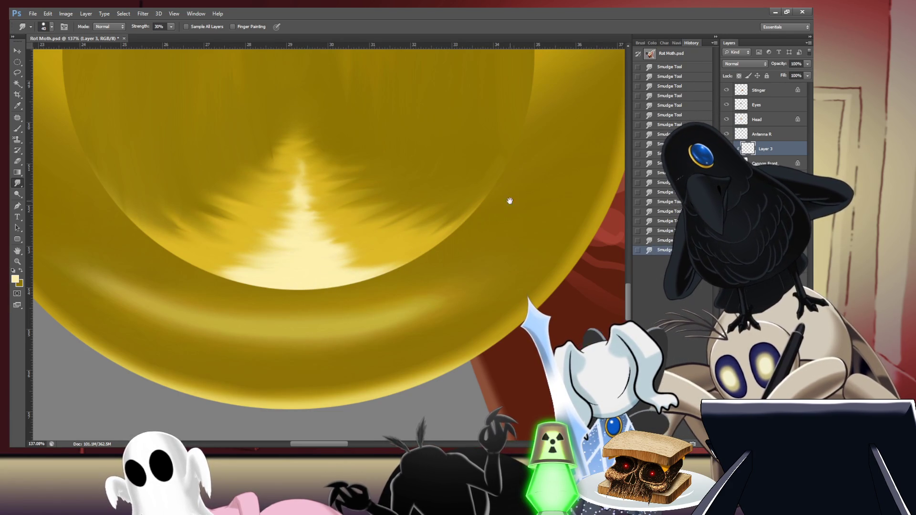
{"action": "scroll", "coordinate": [516, 201], "scroll_direction": "down", "scroll_amount": 10}
{"action": "mouse_move", "coordinate": [519, 189]}
{"action": "left_mouse_down"}
{"action": "mouse_move", "coordinate": [454, 254]}
{"action": "mouse_move", "coordinate": [427, 233]}
{"action": "left_mouse_up"}
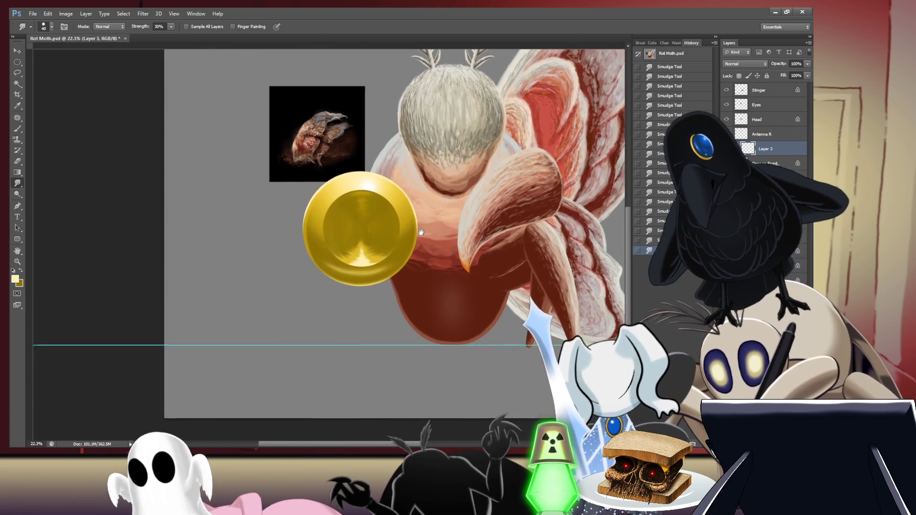
Step: Create the empty Layer 4 and zoom out to view the whole moth document
{"action": "scroll", "coordinate": [427, 234], "scroll_direction": "up", "scroll_amount": 4}
{"action": "key", "text": "ctrl+r"}
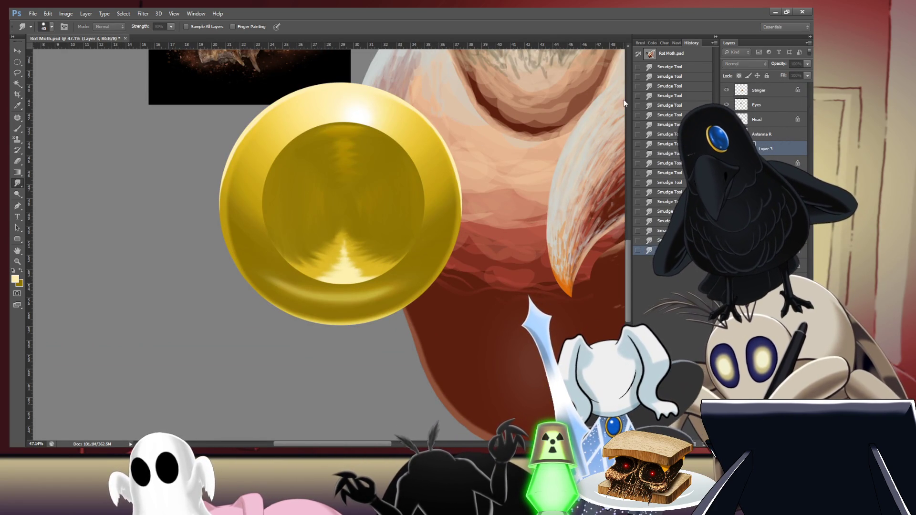
{"action": "key", "text": "Return"}
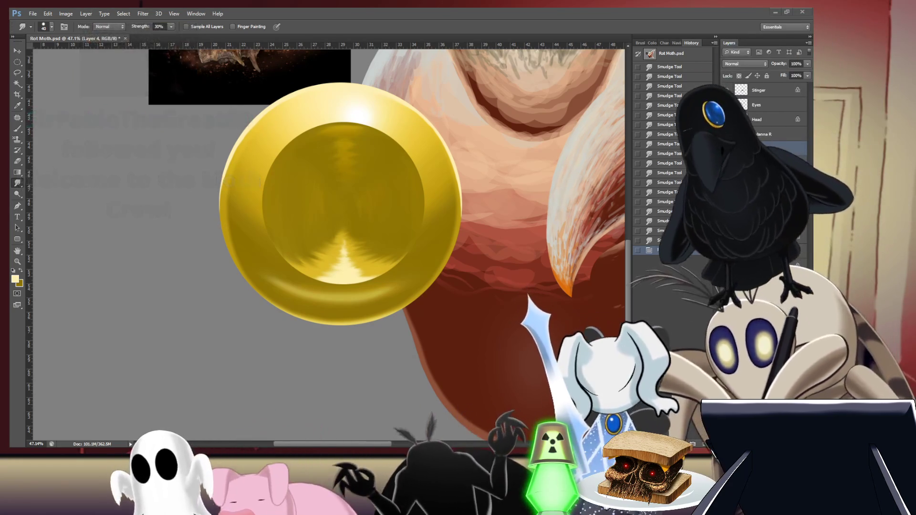
{"action": "scroll", "coordinate": [503, 247], "scroll_direction": "down", "scroll_amount": 5}
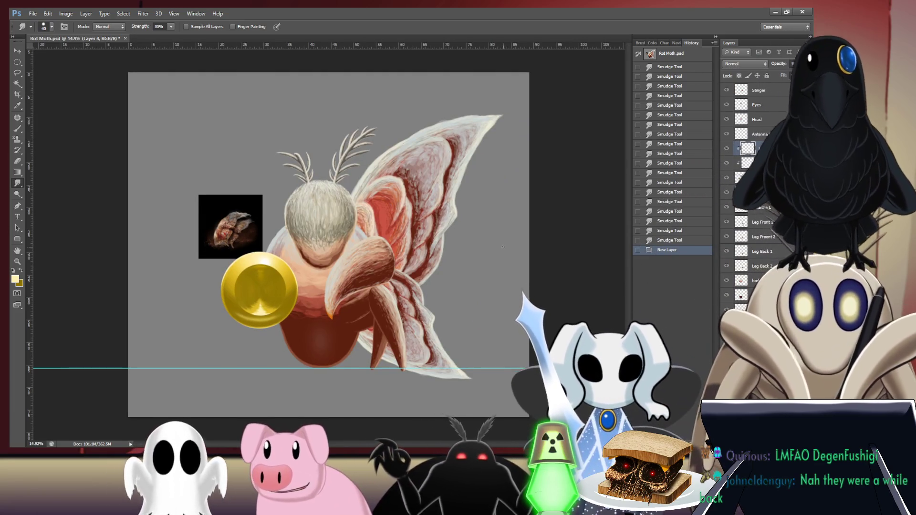
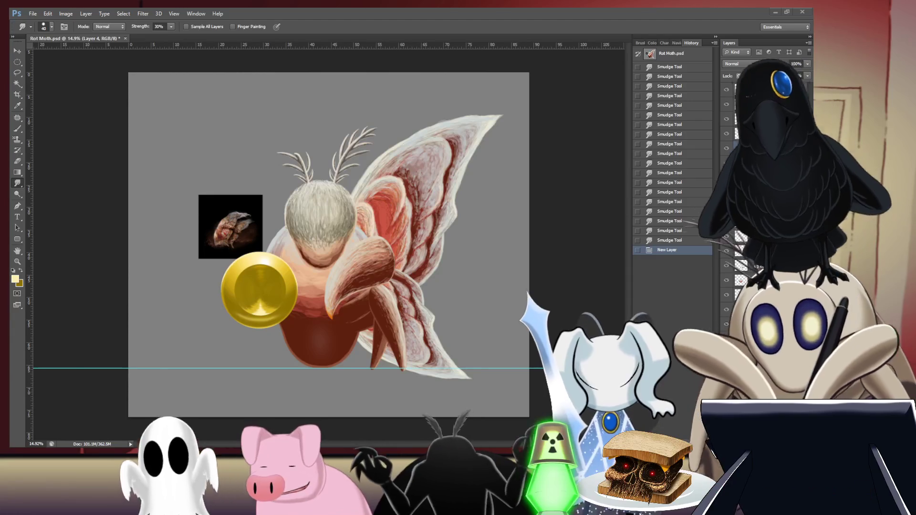
Step: Raise the Smudge tool strength to 60% and save Rot Moth.psd
{"action": "key", "text": "alt+Tab"}
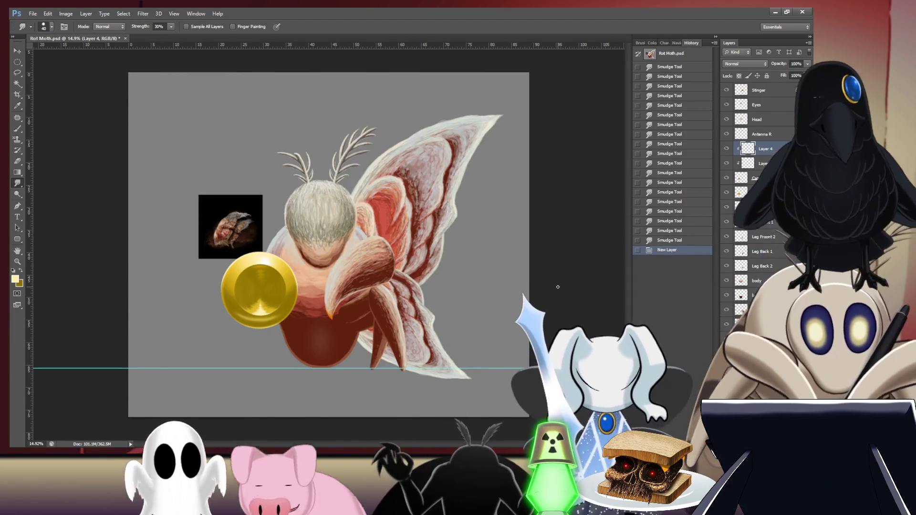
{"action": "key", "text": "6"}
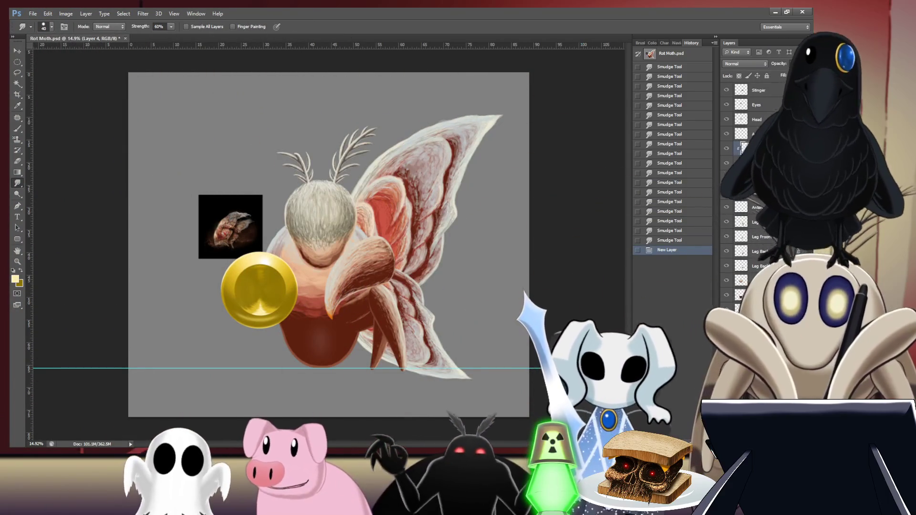
{"action": "key", "text": "ctrl+s"}
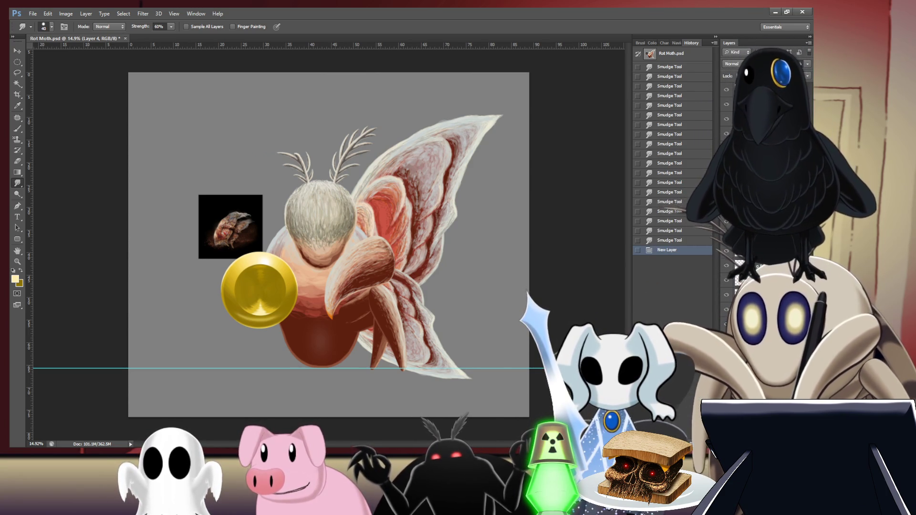
Step: Switch from the Smudge tool to a size 175 Brush for painting
{"action": "key", "text": "b"}
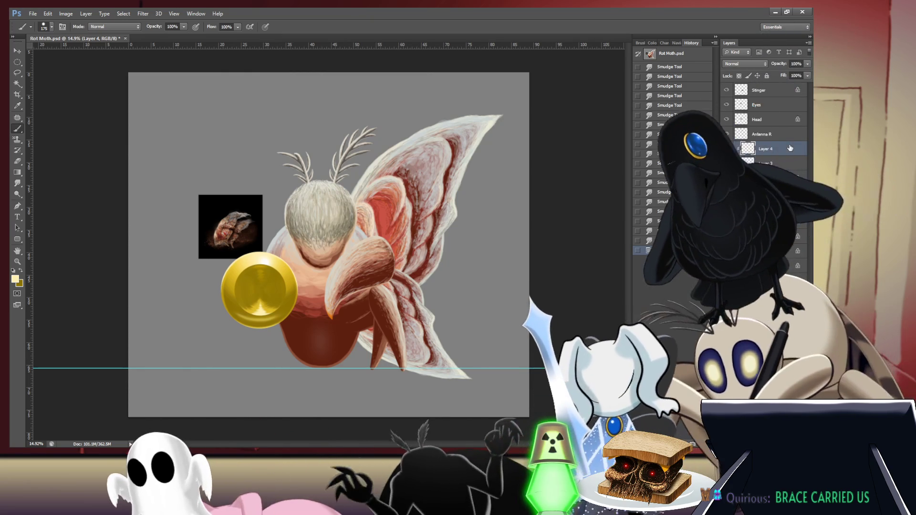
Step: Sample a colour and dab a small bright highlight near the bottom of the coin's inner disc
{"action": "key", "text": "i"}
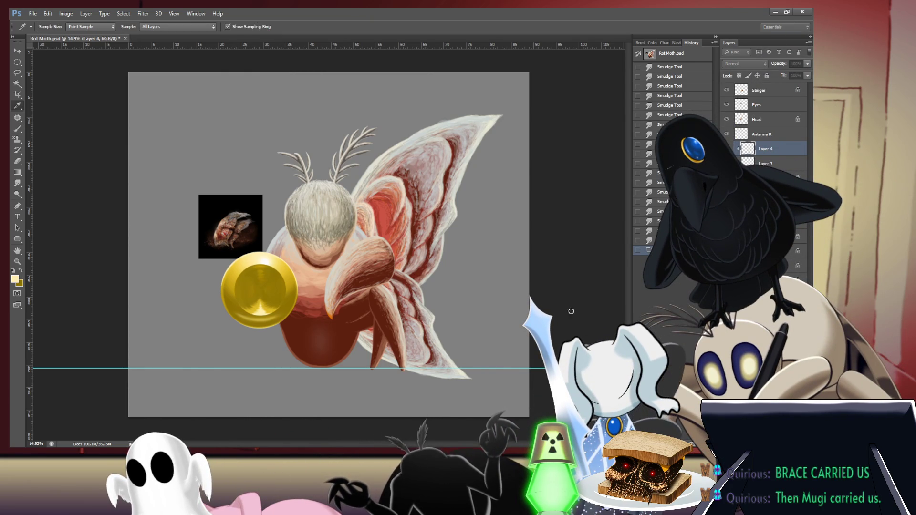
{"action": "key", "text": "b"}
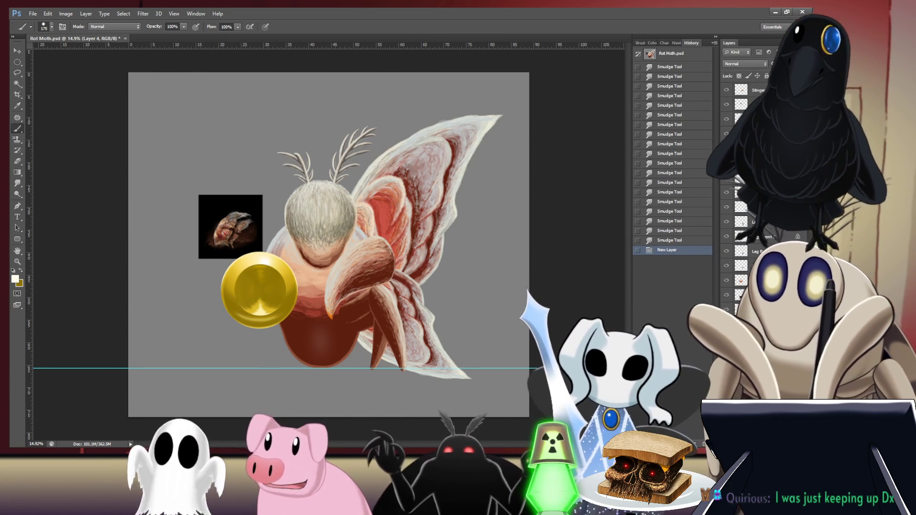
{"action": "left_click", "coordinate": [260, 314]}
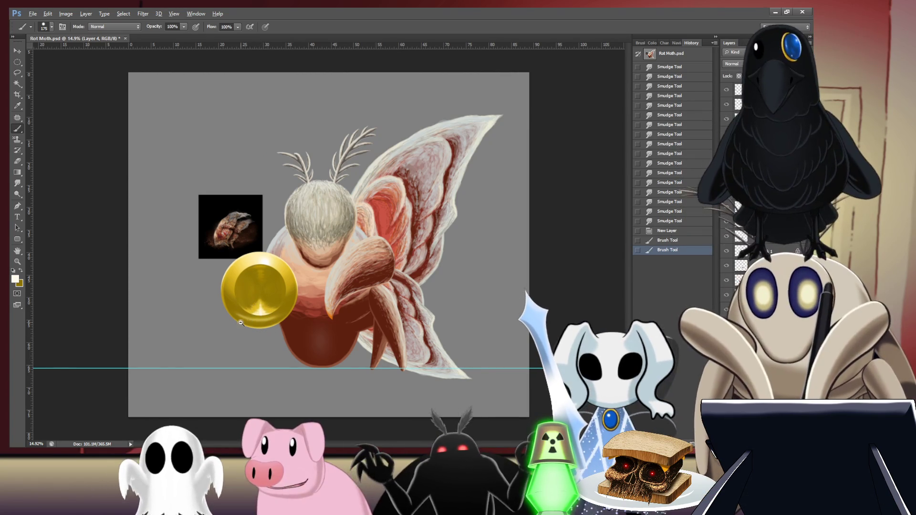
{"action": "scroll", "coordinate": [254, 325], "scroll_direction": "up", "scroll_amount": 3}
{"action": "scroll", "coordinate": [254, 326], "scroll_direction": "up", "scroll_amount": 5}
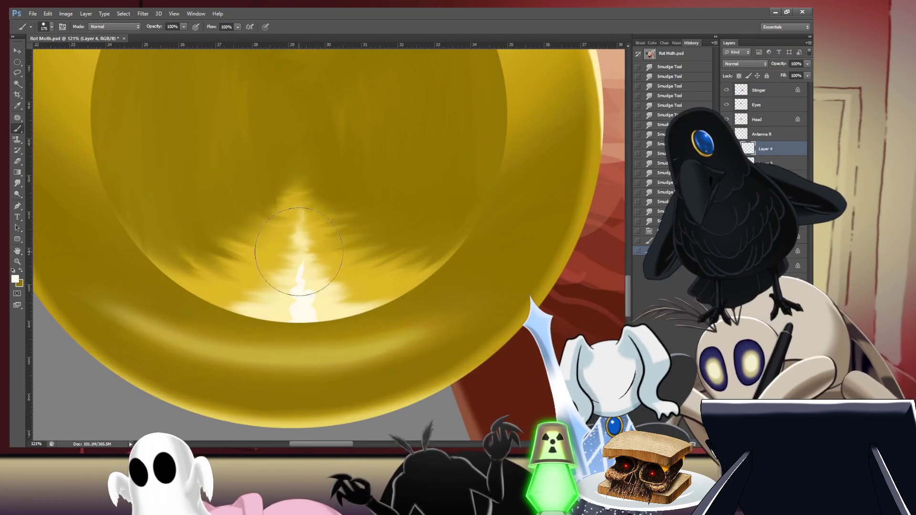
Step: Paint a bright vertical streak in the coin's centre and smudge it upward into the gold
{"action": "mouse_move", "coordinate": [301, 257]}
{"action": "left_mouse_down"}
{"action": "mouse_move", "coordinate": [292, 277]}
{"action": "mouse_move", "coordinate": [298, 300]}
{"action": "left_mouse_up"}
{"action": "key", "text": "r"}
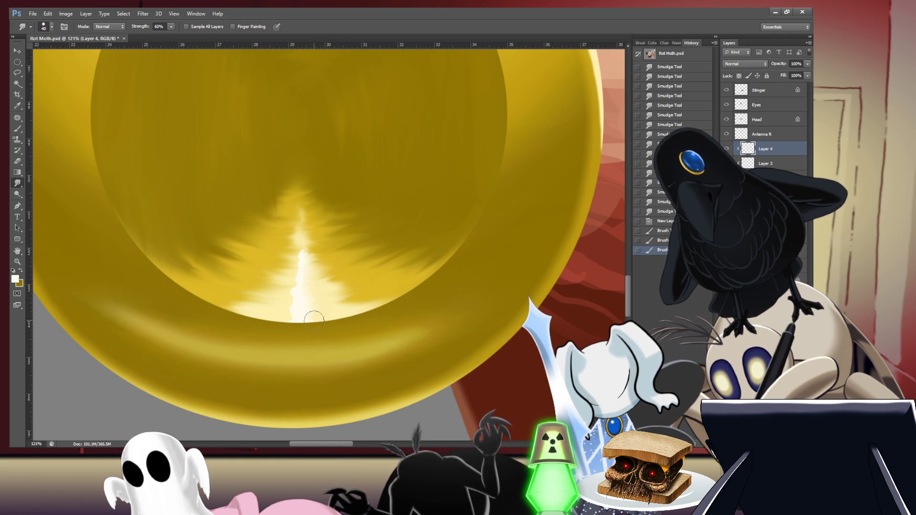
{"action": "left_click_drag", "start_coordinate": [342, 325], "coordinate": [316, 310]}
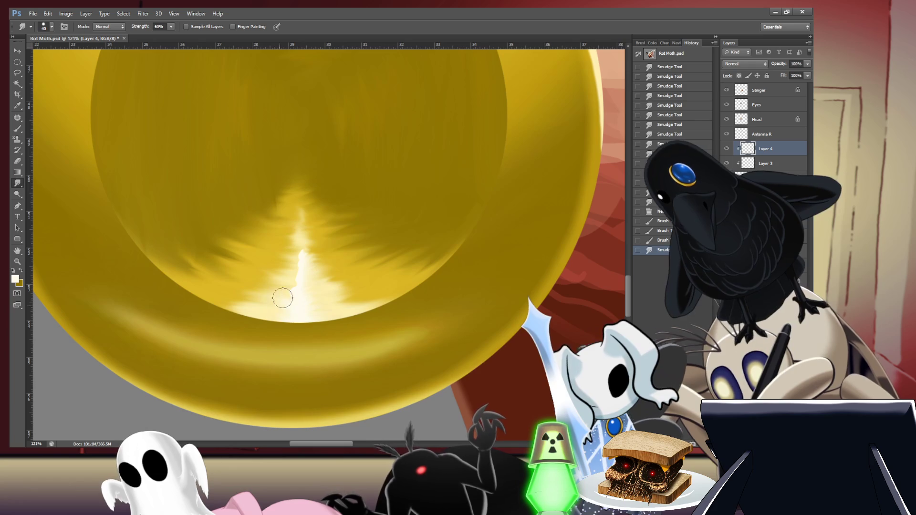
{"action": "mouse_move", "coordinate": [291, 289]}
{"action": "left_mouse_down"}
{"action": "mouse_move", "coordinate": [282, 265]}
{"action": "mouse_move", "coordinate": [303, 250]}
{"action": "mouse_move", "coordinate": [281, 228]}
{"action": "left_mouse_up"}
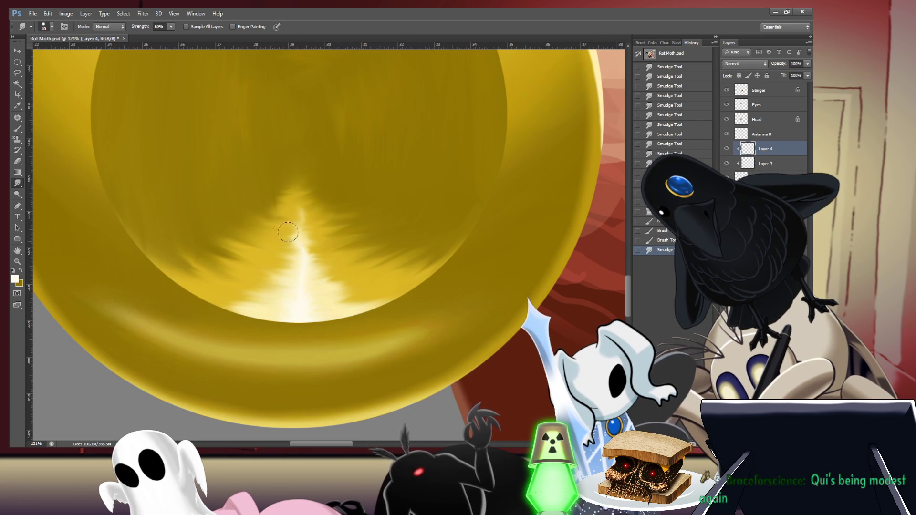
{"action": "scroll", "coordinate": [261, 192], "scroll_direction": "down", "scroll_amount": 6}
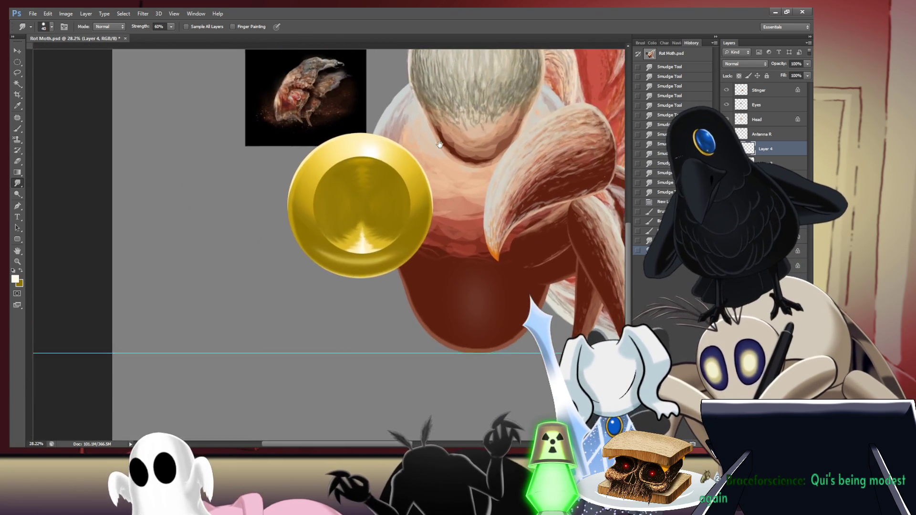
Step: Return to the Brush after blending the coin shading and make Cannon Front the active layer
{"action": "scroll", "coordinate": [437, 165], "scroll_direction": "down", "scroll_amount": 1}
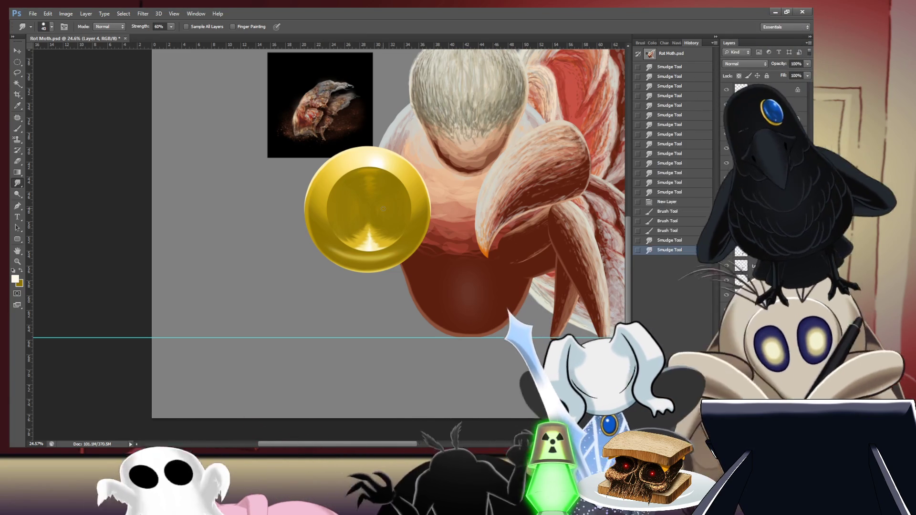
{"action": "key", "text": "b"}
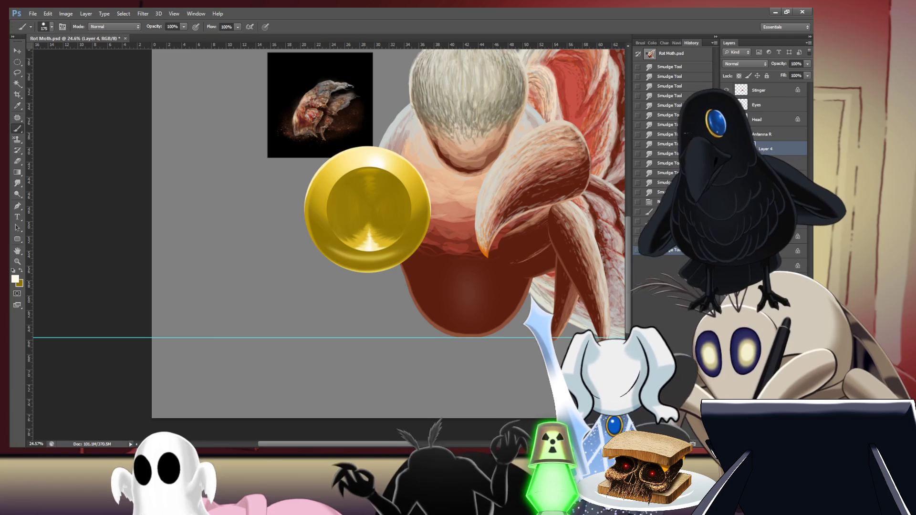
{"action": "left_click", "coordinate": [773, 163]}
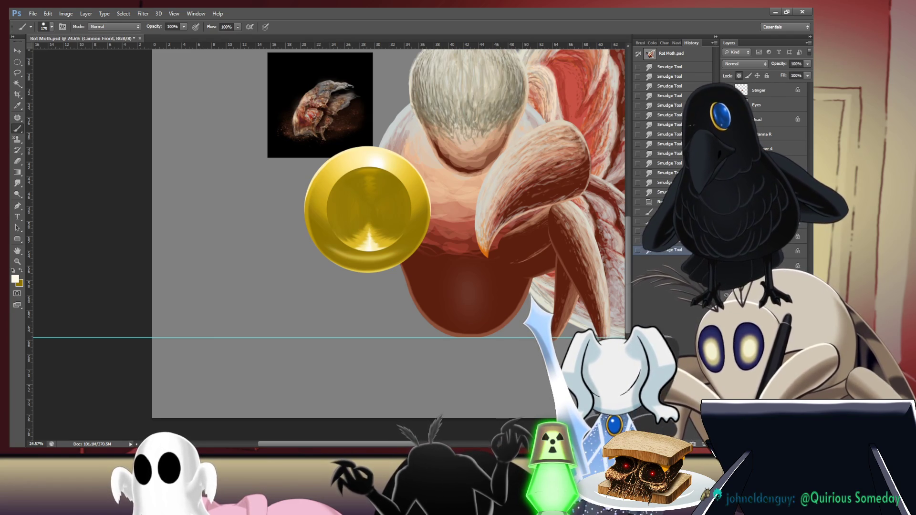
Step: Pick up the coin's gold as paint colour and add a new empty layer above Layer 3
{"action": "key", "text": "i"}
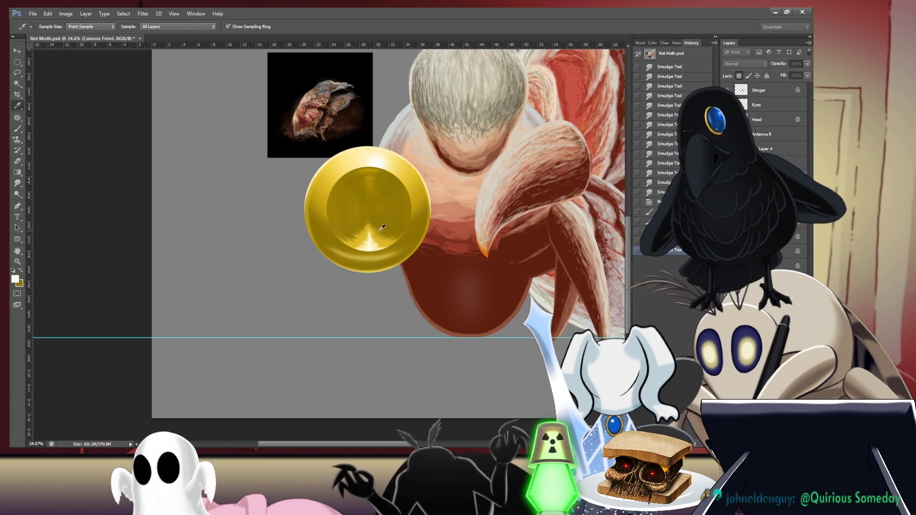
{"action": "scroll", "coordinate": [382, 228], "scroll_direction": "up", "scroll_amount": 8}
{"action": "scroll", "coordinate": [415, 225], "scroll_direction": "up", "scroll_amount": 2}
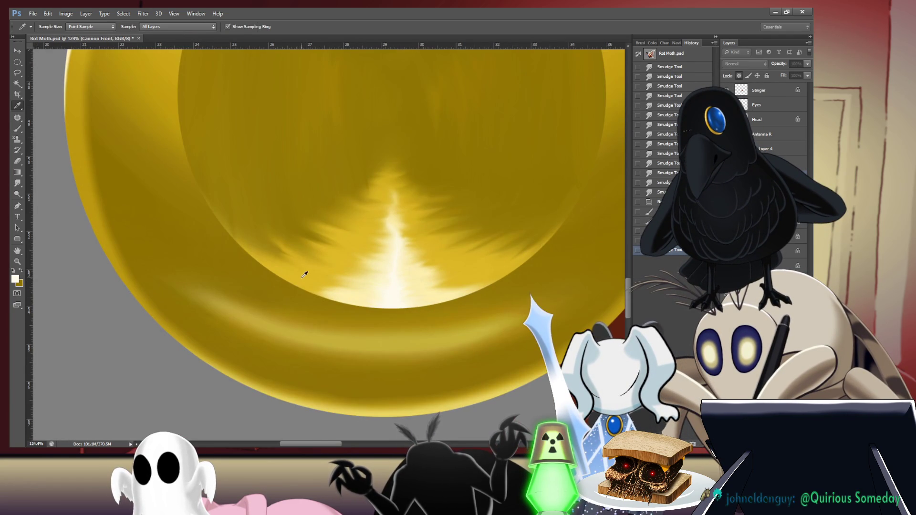
{"action": "left_click", "coordinate": [527, 235]}
{"action": "key", "text": "b"}
{"action": "scroll", "coordinate": [458, 246], "scroll_direction": "down", "scroll_amount": 3}
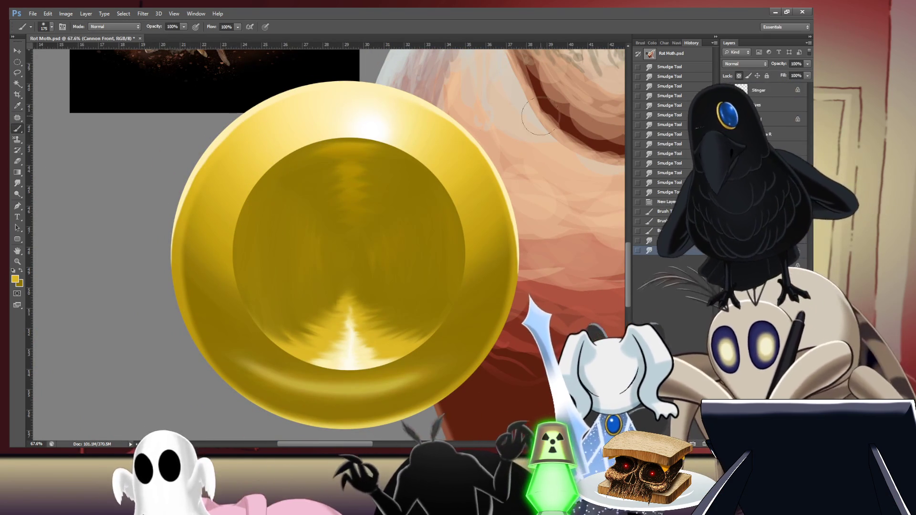
{"action": "left_click", "coordinate": [763, 163]}
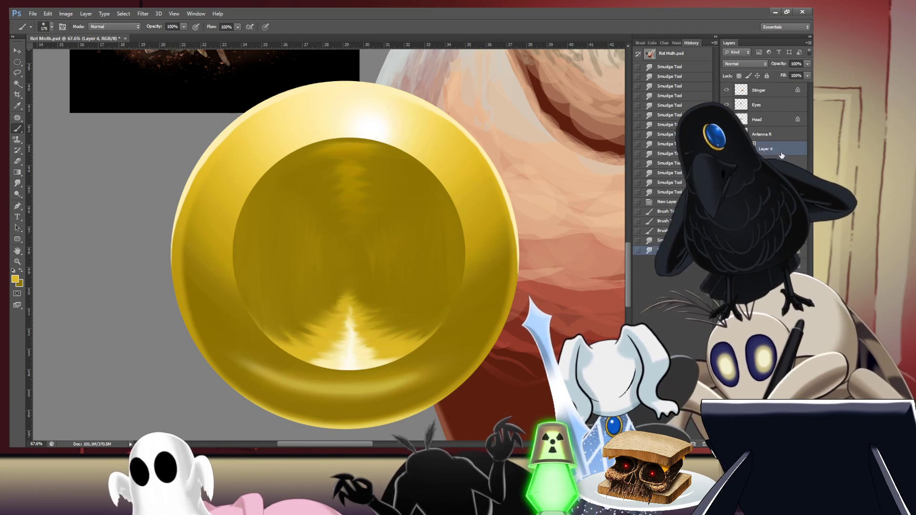
{"action": "key", "text": "ctrl+shift+alt+n"}
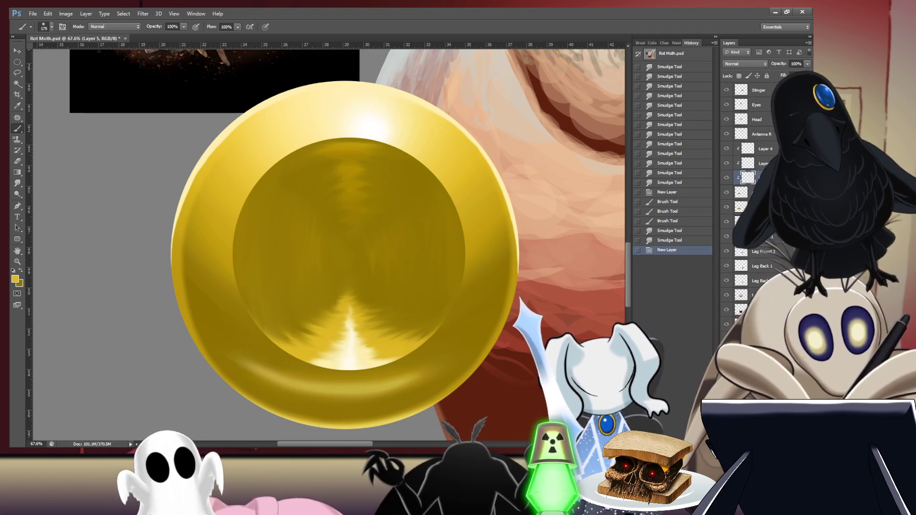
Step: With a smaller brush, stroke light gold along the coin's upper-left and upper-right inner rim, redoing one stroke
{"action": "key", "text": "bracketleft"}
{"action": "key", "text": "bracketleft"}
{"action": "key", "text": "bracketleft"}
{"action": "key", "text": "bracketleft"}
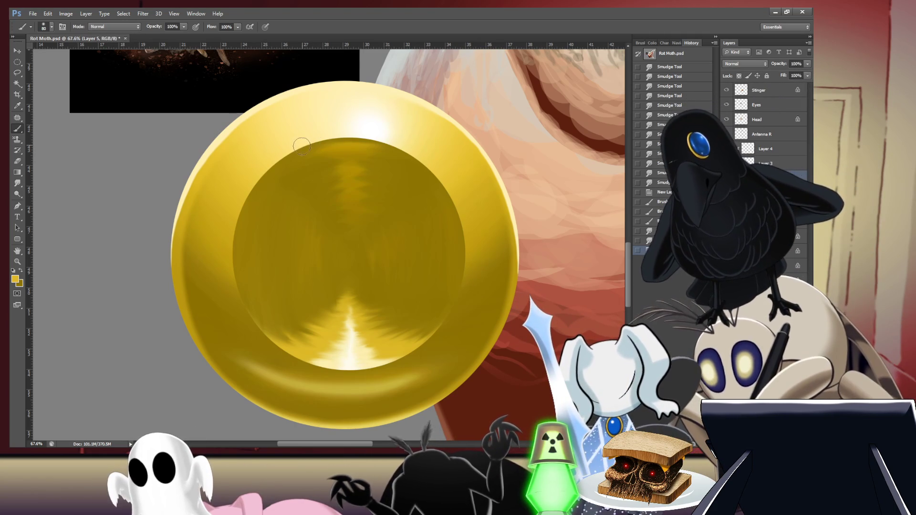
{"action": "left_click_drag", "start_coordinate": [328, 138], "coordinate": [266, 143]}
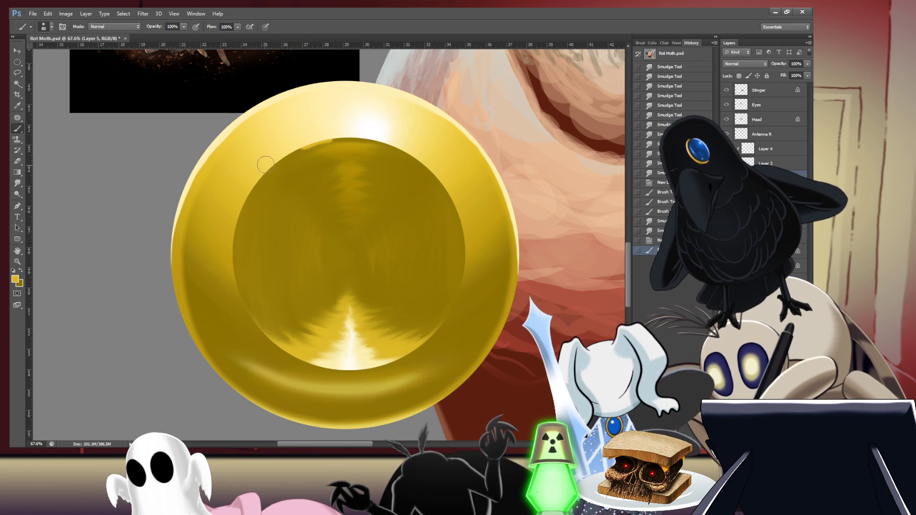
{"action": "mouse_move", "coordinate": [312, 143]}
{"action": "left_mouse_down"}
{"action": "mouse_move", "coordinate": [353, 138]}
{"action": "mouse_move", "coordinate": [408, 155]}
{"action": "mouse_move", "coordinate": [445, 188]}
{"action": "mouse_move", "coordinate": [464, 234]}
{"action": "mouse_move", "coordinate": [452, 296]}
{"action": "mouse_move", "coordinate": [405, 353]}
{"action": "mouse_move", "coordinate": [350, 372]}
{"action": "mouse_move", "coordinate": [301, 357]}
{"action": "mouse_move", "coordinate": [260, 321]}
{"action": "mouse_move", "coordinate": [238, 270]}
{"action": "mouse_move", "coordinate": [241, 218]}
{"action": "mouse_move", "coordinate": [305, 145]}
{"action": "mouse_move", "coordinate": [404, 144]}
{"action": "left_mouse_up"}
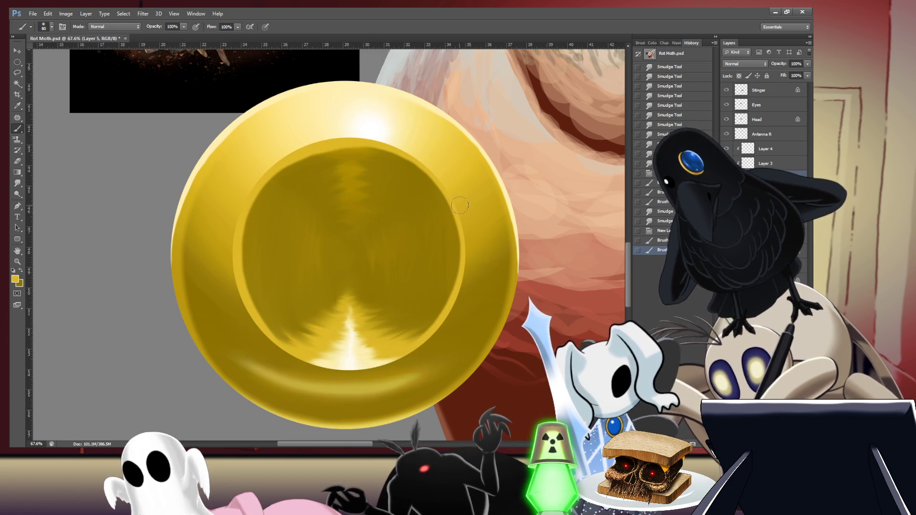
{"action": "key", "text": "ctrl+z"}
{"action": "key", "text": "bracketright"}
{"action": "key", "text": "bracketright"}
{"action": "key", "text": "bracketright"}
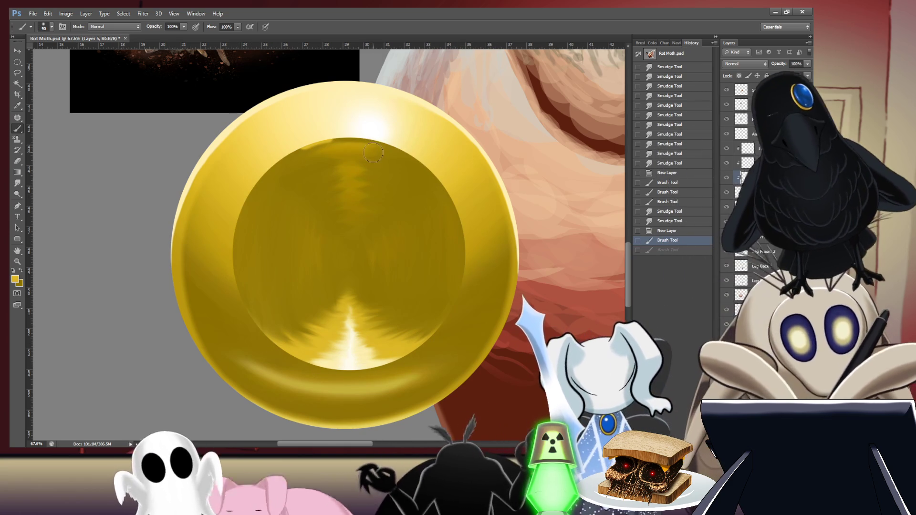
{"action": "key", "text": "bracketleft"}
{"action": "key", "text": "bracketleft"}
{"action": "key", "text": "bracketleft"}
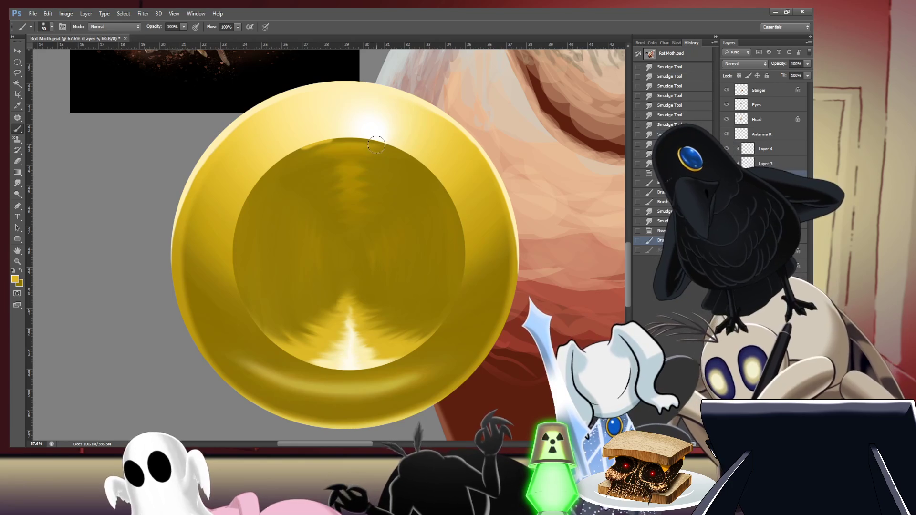
{"action": "mouse_move", "coordinate": [381, 146]}
{"action": "left_mouse_down"}
{"action": "mouse_move", "coordinate": [357, 135]}
{"action": "mouse_move", "coordinate": [279, 142]}
{"action": "mouse_move", "coordinate": [254, 166]}
{"action": "mouse_move", "coordinate": [316, 141]}
{"action": "mouse_move", "coordinate": [381, 142]}
{"action": "mouse_move", "coordinate": [430, 170]}
{"action": "mouse_move", "coordinate": [461, 225]}
{"action": "mouse_move", "coordinate": [459, 282]}
{"action": "mouse_move", "coordinate": [437, 326]}
{"action": "mouse_move", "coordinate": [404, 353]}
{"action": "mouse_move", "coordinate": [327, 366]}
{"action": "left_mouse_up"}
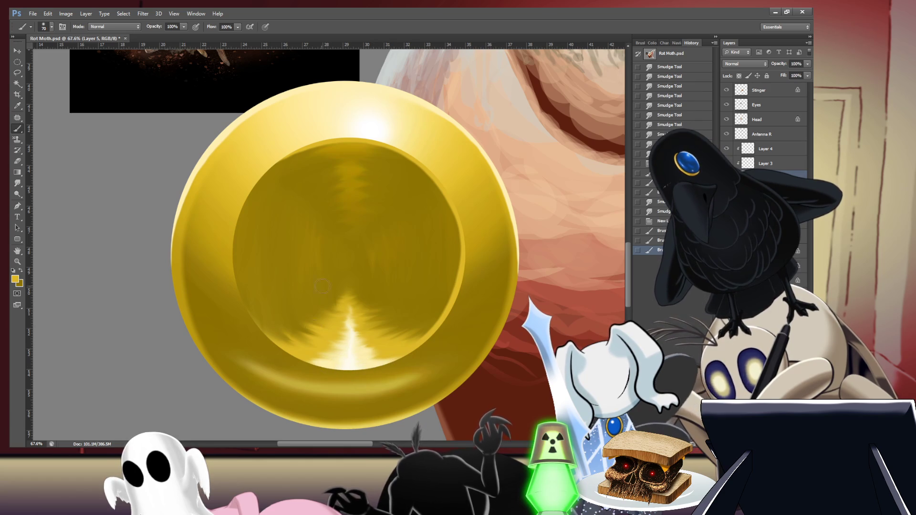
{"action": "mouse_move", "coordinate": [458, 209]}
{"action": "left_mouse_down"}
{"action": "mouse_move", "coordinate": [418, 158]}
{"action": "mouse_move", "coordinate": [393, 147]}
{"action": "mouse_move", "coordinate": [356, 138]}
{"action": "mouse_move", "coordinate": [304, 144]}
{"action": "mouse_move", "coordinate": [280, 158]}
{"action": "mouse_move", "coordinate": [244, 206]}
{"action": "mouse_move", "coordinate": [236, 278]}
{"action": "left_mouse_up"}
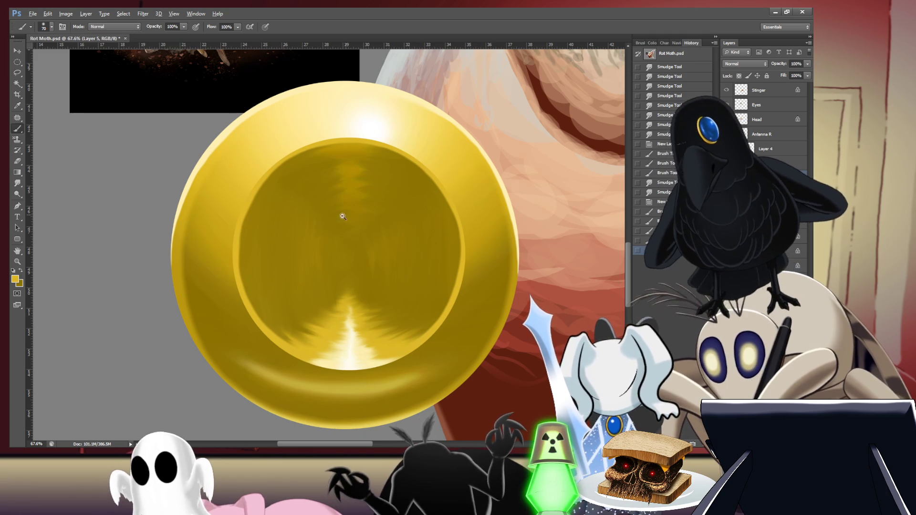
Step: Add more shading along the coin's inner rim edge, then view the coin within the whole painting
{"action": "scroll", "coordinate": [272, 228], "scroll_direction": "up", "scroll_amount": 2}
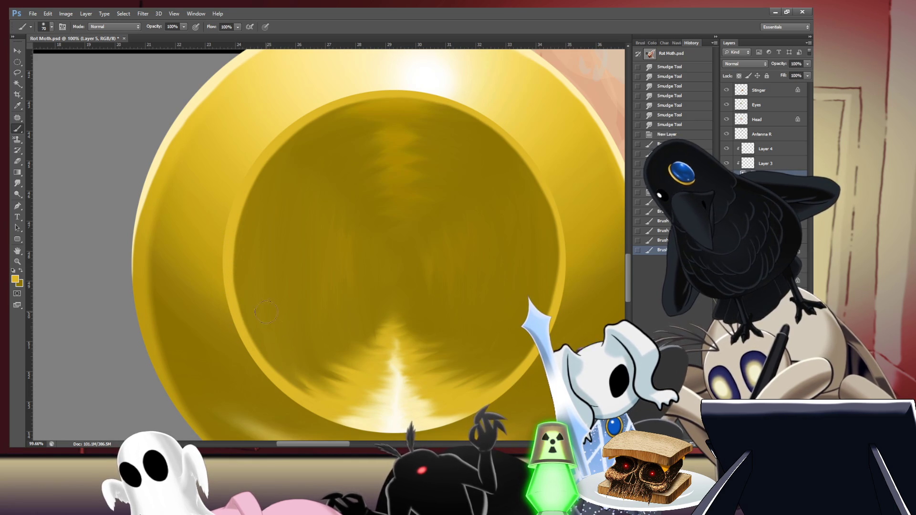
{"action": "mouse_move", "coordinate": [234, 201]}
{"action": "left_mouse_down"}
{"action": "mouse_move", "coordinate": [296, 114]}
{"action": "mouse_move", "coordinate": [347, 85]}
{"action": "left_mouse_up"}
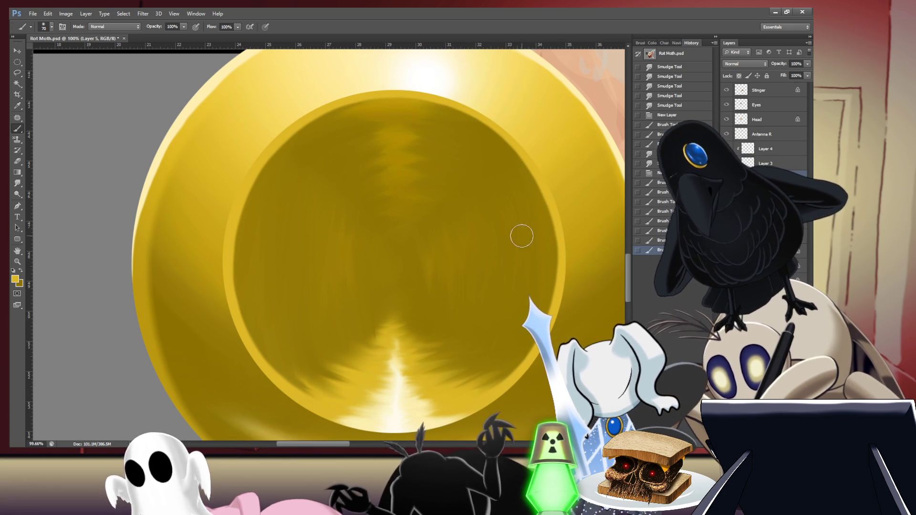
{"action": "left_click", "coordinate": [536, 211], "text": "alt"}
{"action": "mouse_move", "coordinate": [547, 213]}
{"action": "left_mouse_down"}
{"action": "mouse_move", "coordinate": [442, 213]}
{"action": "mouse_move", "coordinate": [462, 212]}
{"action": "left_mouse_up"}
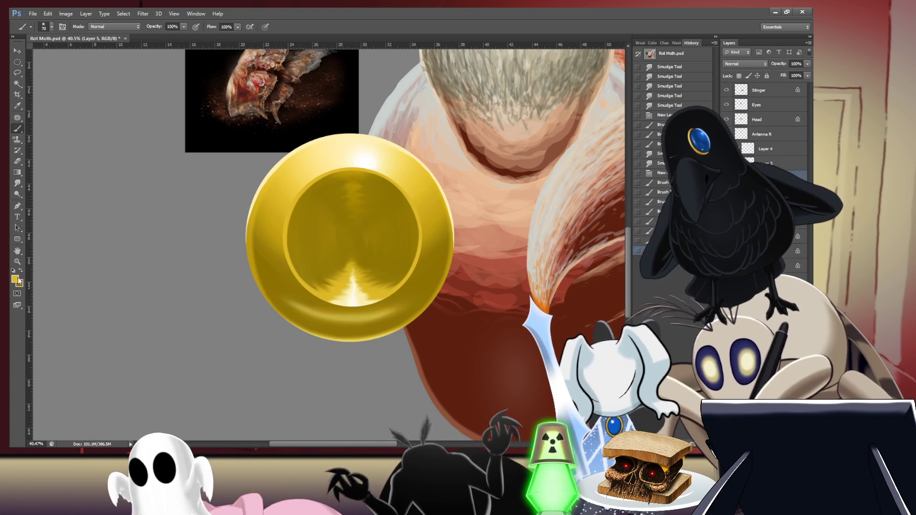
Step: With the brush shrunk to 70 px, paint a pale highlight along the top of the coin's inner rim
{"action": "key", "text": "i"}
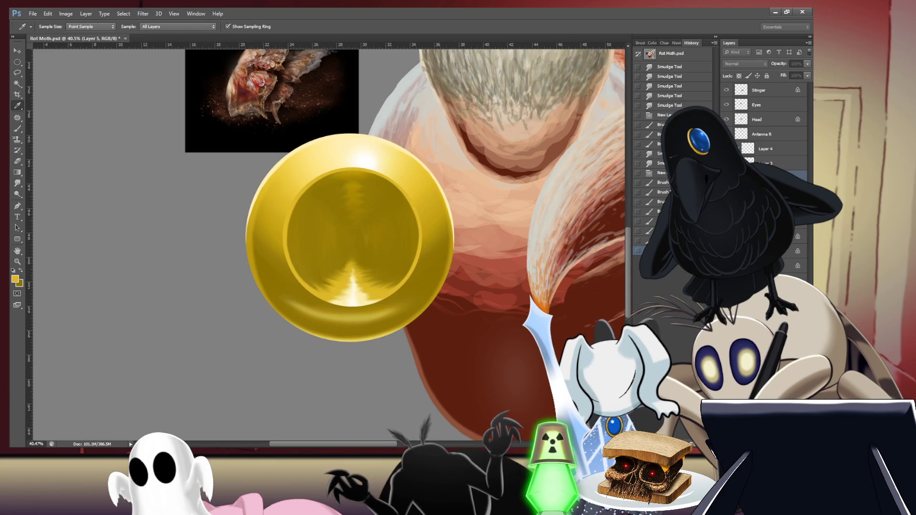
{"action": "key", "text": "b"}
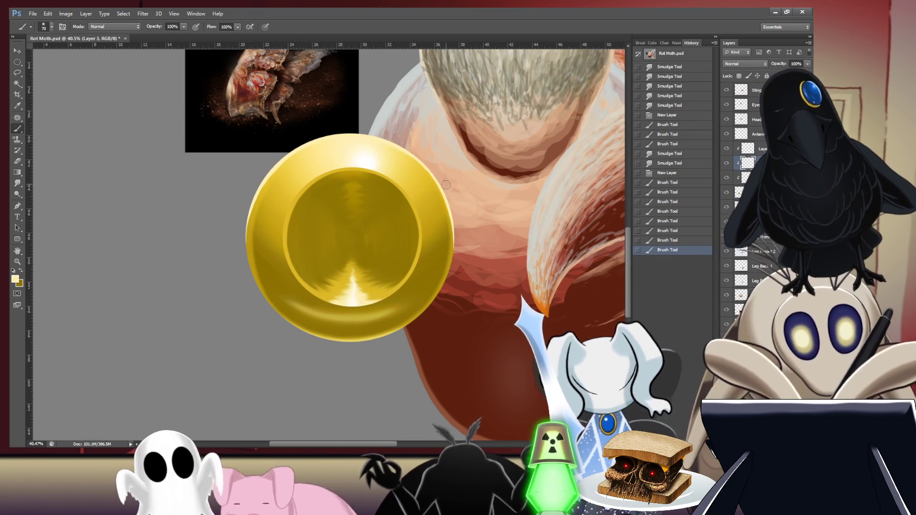
{"action": "key", "text": "bracketright"}
{"action": "key", "text": "bracketright"}
{"action": "key", "text": "bracketright"}
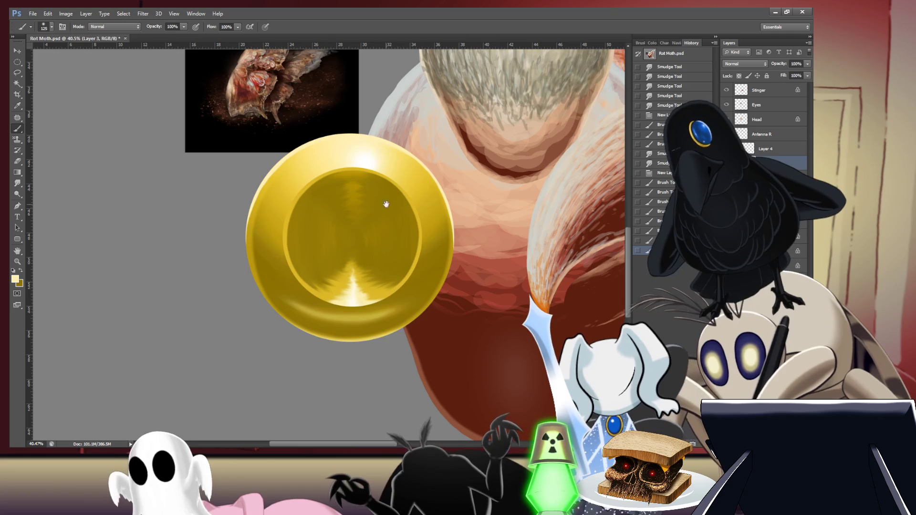
{"action": "left_click_drag", "start_coordinate": [369, 198], "coordinate": [397, 195]}
{"action": "key", "text": "bracketleft"}
{"action": "key", "text": "bracketleft"}
{"action": "key", "text": "bracketleft"}
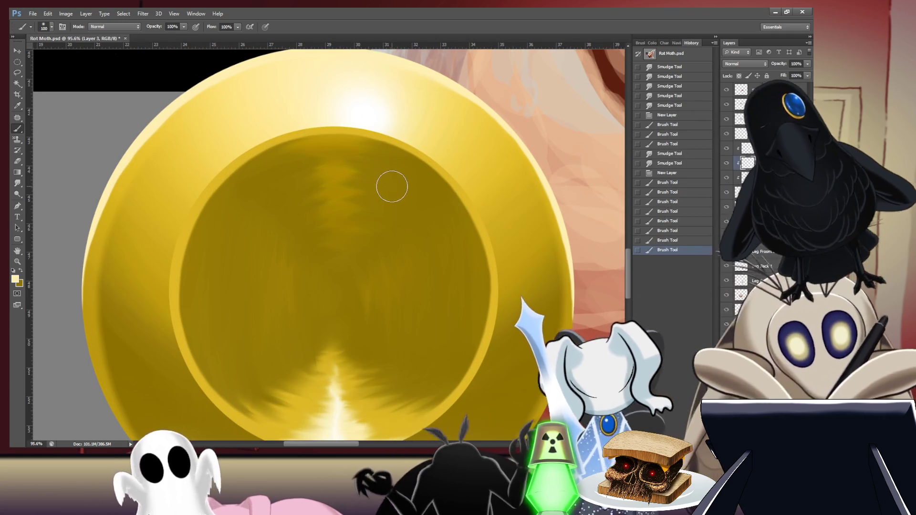
{"action": "key", "text": "bracketleft"}
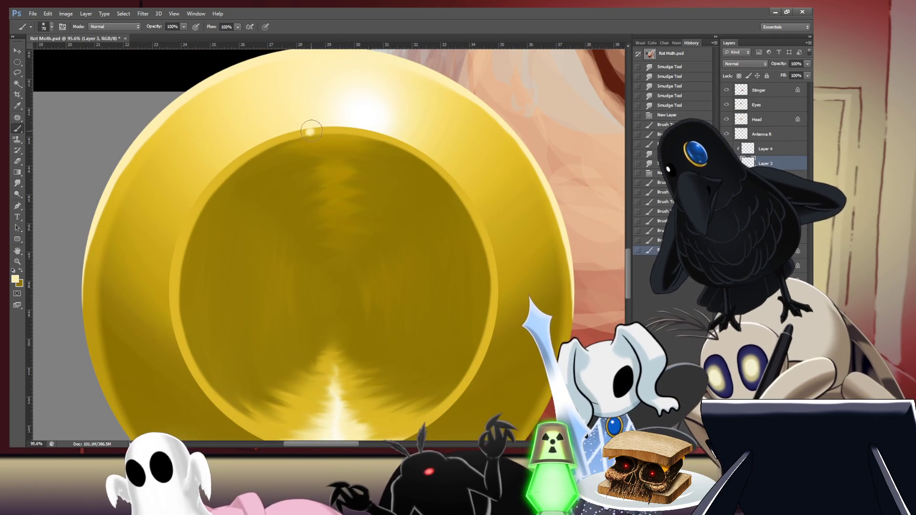
{"action": "mouse_move", "coordinate": [310, 130]}
{"action": "left_mouse_down"}
{"action": "mouse_move", "coordinate": [329, 130]}
{"action": "mouse_move", "coordinate": [292, 122]}
{"action": "mouse_move", "coordinate": [202, 178]}
{"action": "left_mouse_up"}
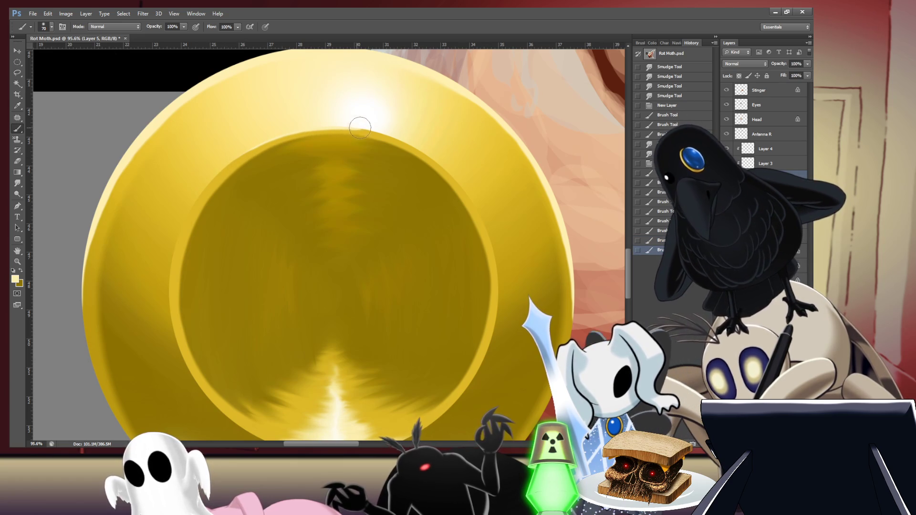
{"action": "scroll", "coordinate": [323, 127], "scroll_direction": "up", "scroll_amount": 5}
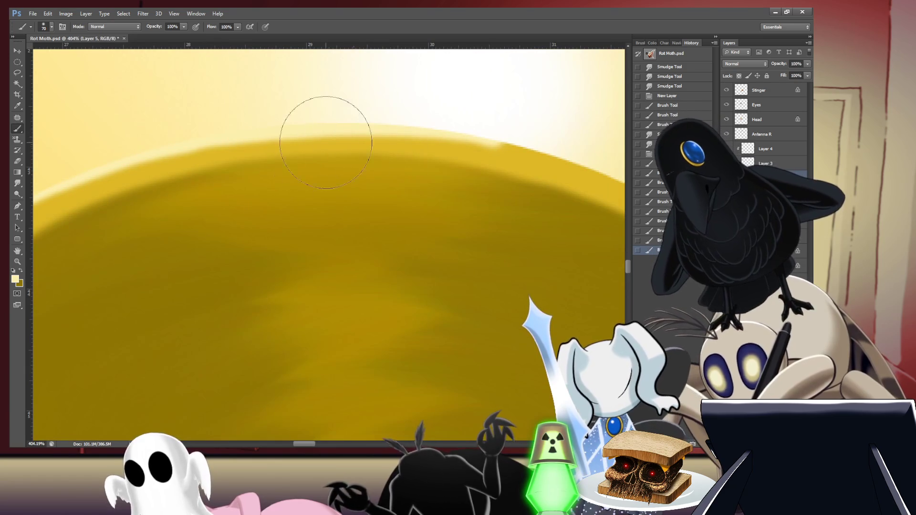
Step: Carry the pale inner-rim highlight down the coin's right side and across the top edge
{"action": "scroll", "coordinate": [491, 138], "scroll_direction": "down", "scroll_amount": 4}
{"action": "left_click_drag", "start_coordinate": [491, 138], "coordinate": [315, 155]}
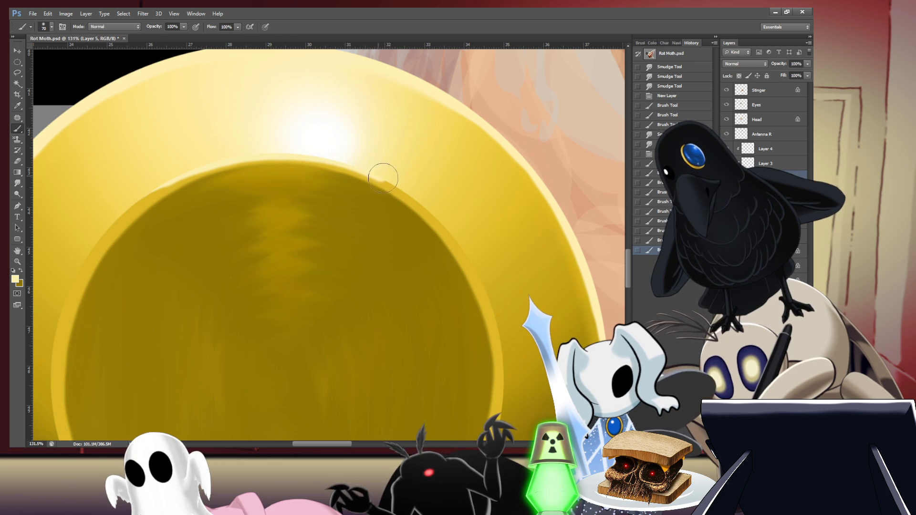
{"action": "mouse_move", "coordinate": [414, 197]}
{"action": "left_mouse_down"}
{"action": "mouse_move", "coordinate": [455, 237]}
{"action": "mouse_move", "coordinate": [496, 366]}
{"action": "left_mouse_up"}
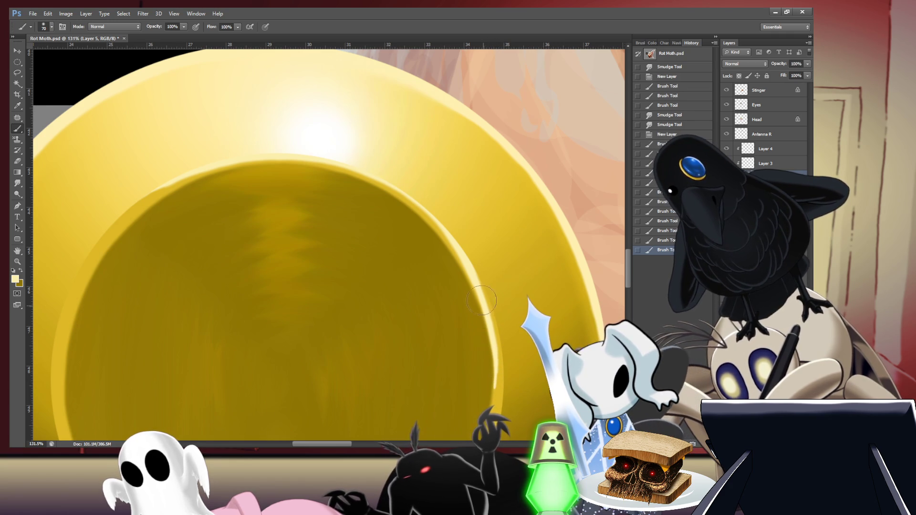
{"action": "mouse_move", "coordinate": [470, 274]}
{"action": "left_mouse_down"}
{"action": "mouse_move", "coordinate": [419, 204]}
{"action": "mouse_move", "coordinate": [374, 171]}
{"action": "mouse_move", "coordinate": [291, 151]}
{"action": "left_mouse_up"}
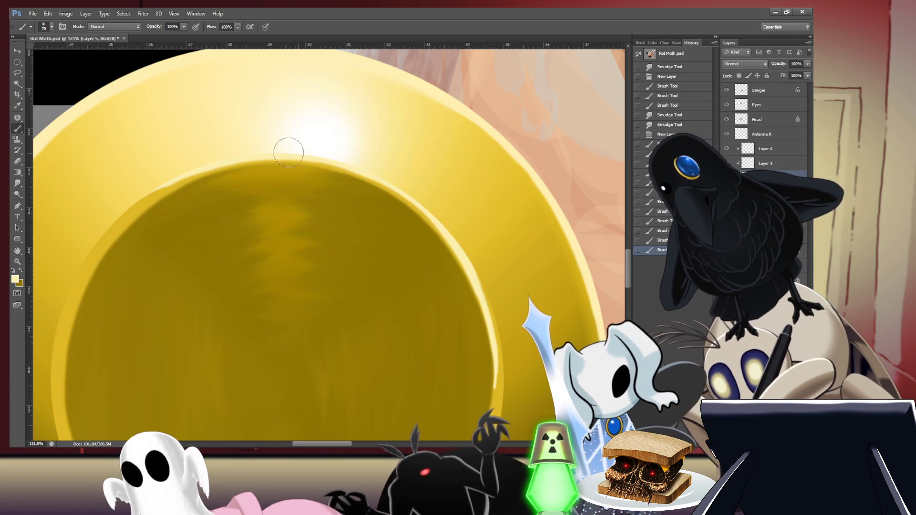
{"action": "left_click_drag", "start_coordinate": [344, 161], "coordinate": [387, 158]}
{"action": "scroll", "coordinate": [387, 158], "scroll_direction": "down", "scroll_amount": 5}
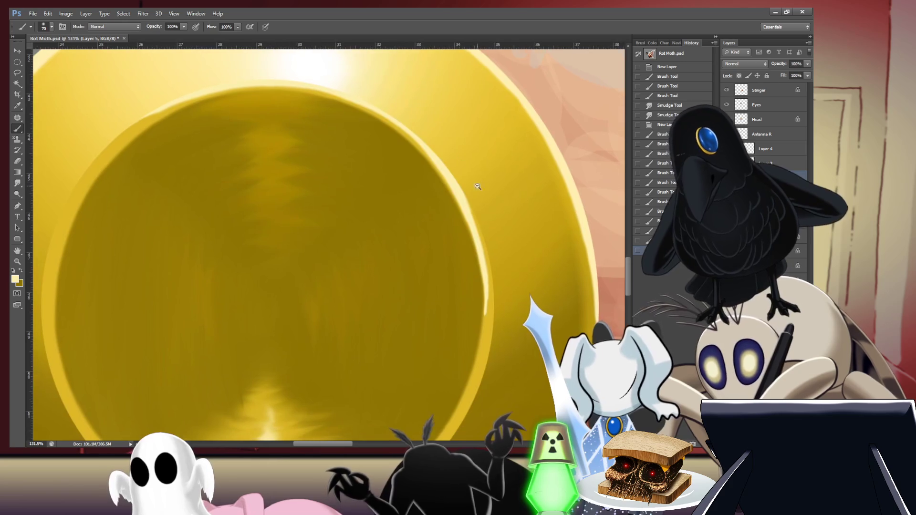
{"action": "scroll", "coordinate": [424, 129], "scroll_direction": "up", "scroll_amount": 3}
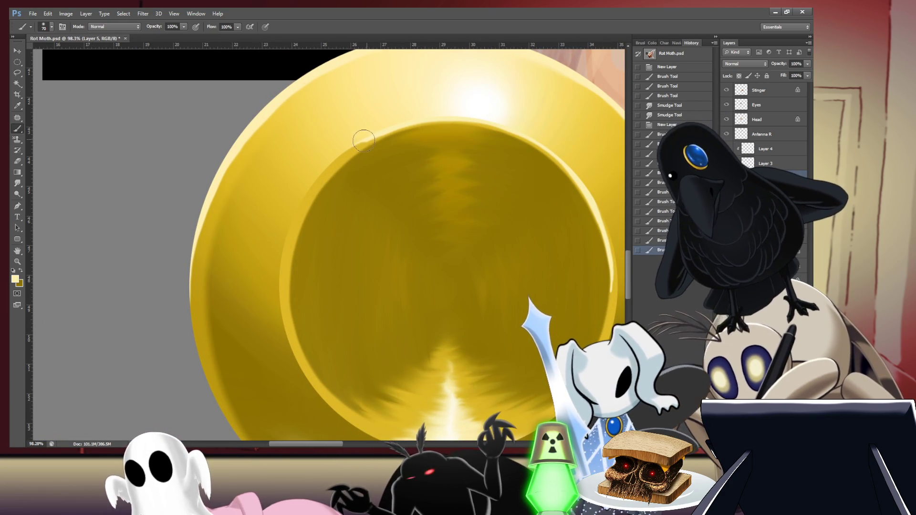
Step: Paint a pale highlight down the coin's left inner rim, across the bottom, and up the right edge
{"action": "mouse_move", "coordinate": [349, 152]}
{"action": "left_mouse_down"}
{"action": "mouse_move", "coordinate": [311, 190]}
{"action": "mouse_move", "coordinate": [292, 241]}
{"action": "left_mouse_up"}
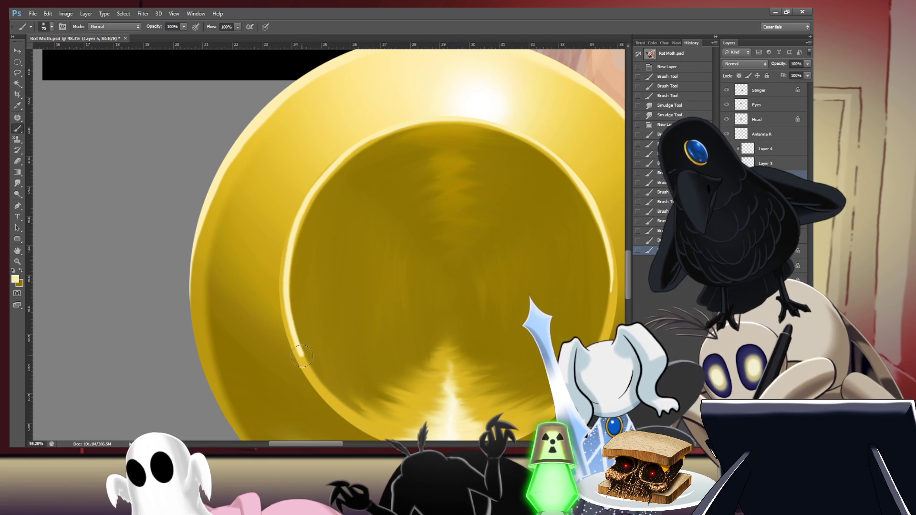
{"action": "left_click_drag", "start_coordinate": [308, 368], "coordinate": [314, 377]}
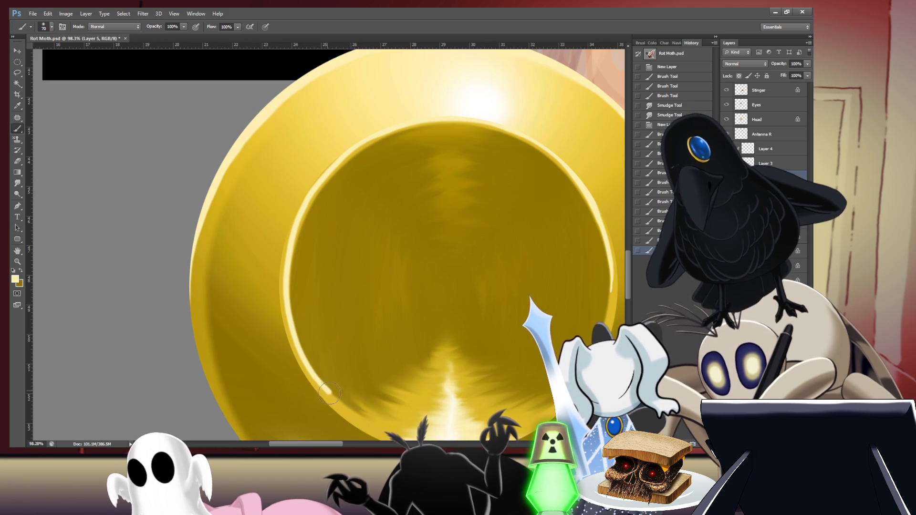
{"action": "mouse_move", "coordinate": [368, 384]}
{"action": "left_mouse_down"}
{"action": "mouse_move", "coordinate": [293, 242]}
{"action": "mouse_move", "coordinate": [239, 219]}
{"action": "left_mouse_up"}
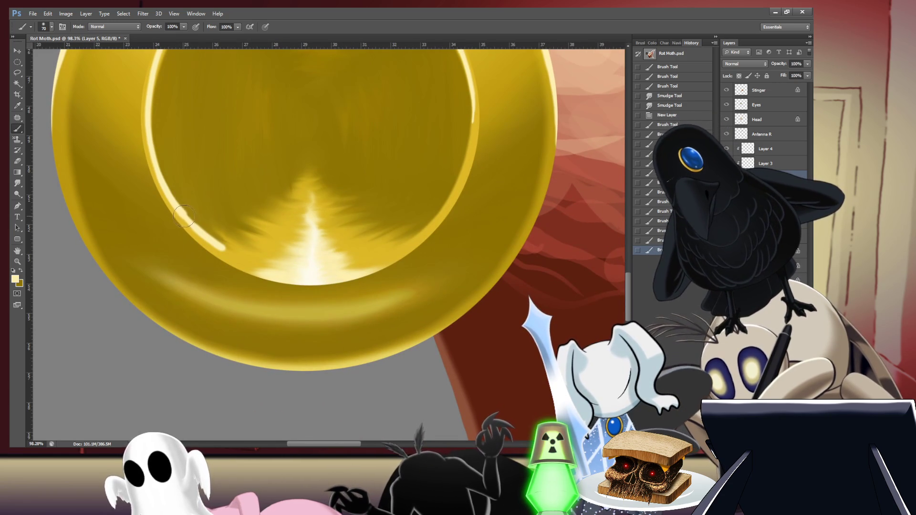
{"action": "mouse_move", "coordinate": [216, 245]}
{"action": "left_mouse_down"}
{"action": "mouse_move", "coordinate": [270, 269]}
{"action": "mouse_move", "coordinate": [339, 274]}
{"action": "mouse_move", "coordinate": [409, 242]}
{"action": "left_mouse_up"}
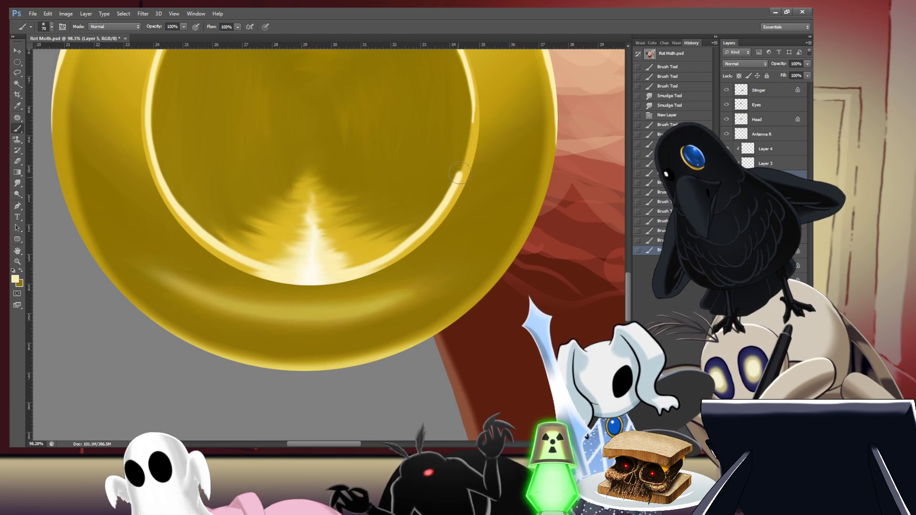
{"action": "left_click_drag", "start_coordinate": [465, 161], "coordinate": [469, 143]}
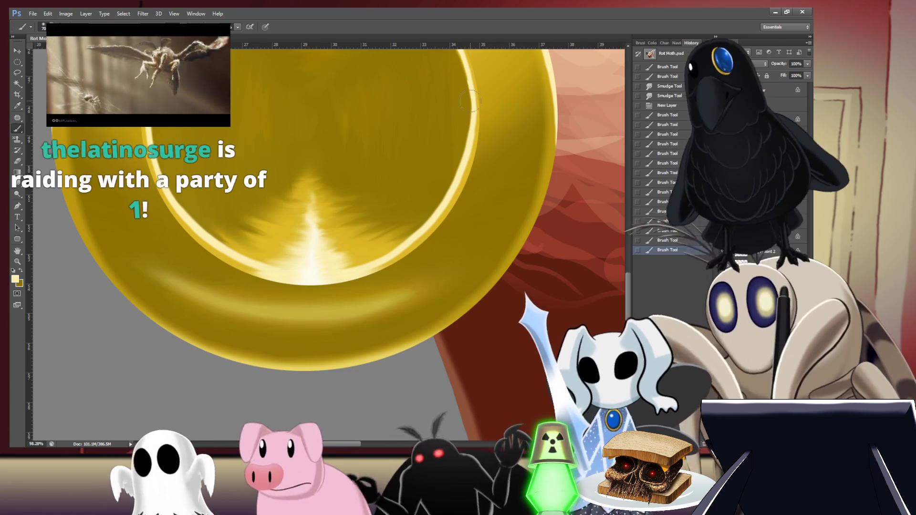
Step: Pan across the coin, then fit the whole rot moth painting on screen with Ctrl+0
{"action": "left_click_drag", "start_coordinate": [492, 94], "coordinate": [462, 143]}
{"action": "scroll", "coordinate": [463, 143], "scroll_direction": "up", "scroll_amount": 3}
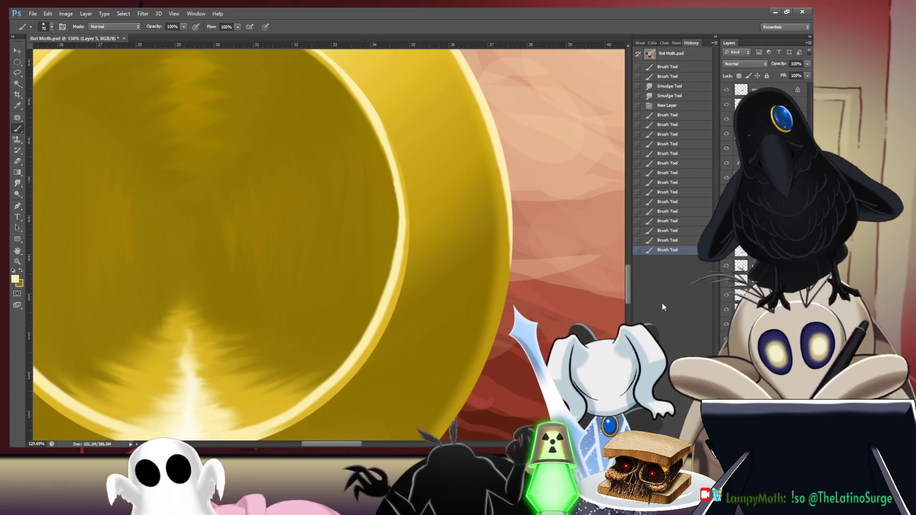
{"action": "key", "text": "ctrl+0"}
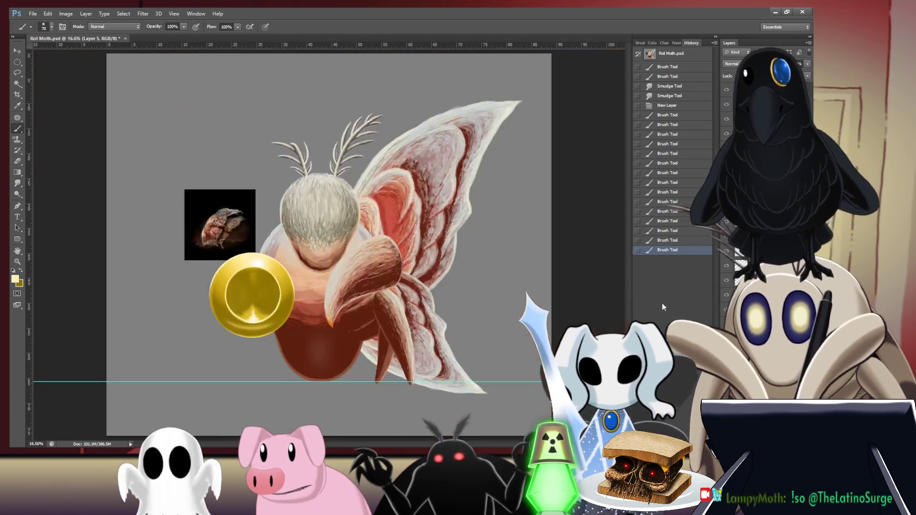